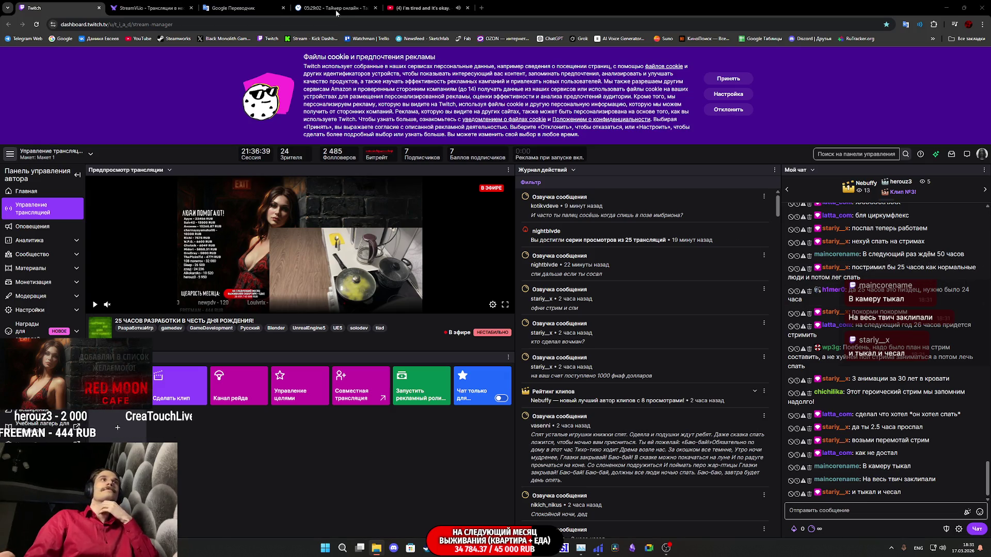
# - Glance at the YouTube and Twitch tabs, then return to the Pillower_BPC event graph in Unreal Engine
pyautogui.click(441, 7)
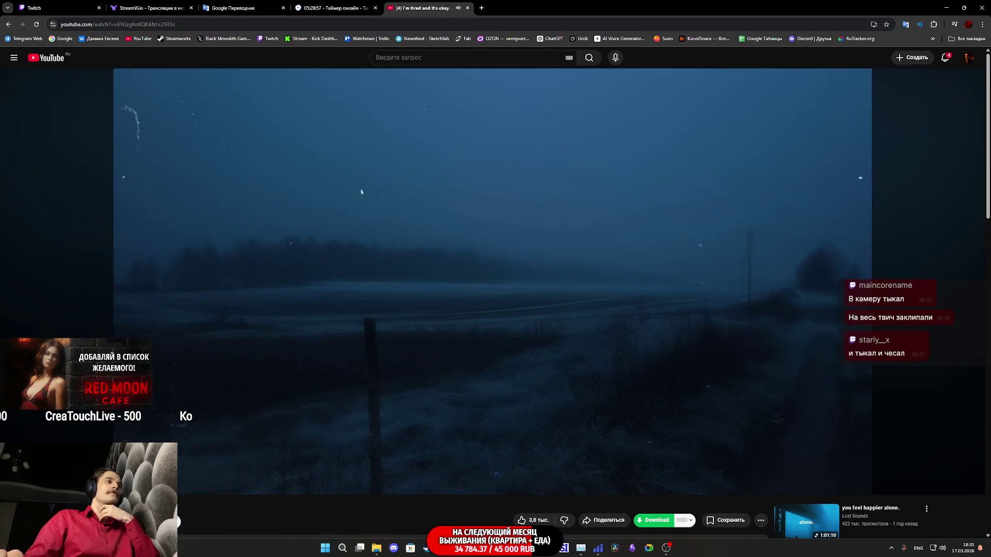
pyautogui.click(41, 8)
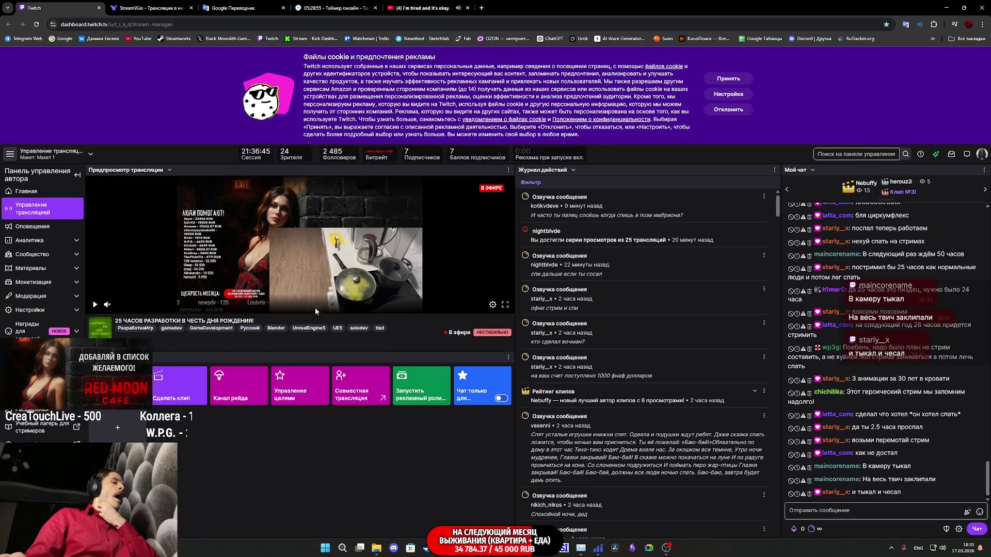
pyautogui.moveTo(480, 548)
pyautogui.click(443, 505)
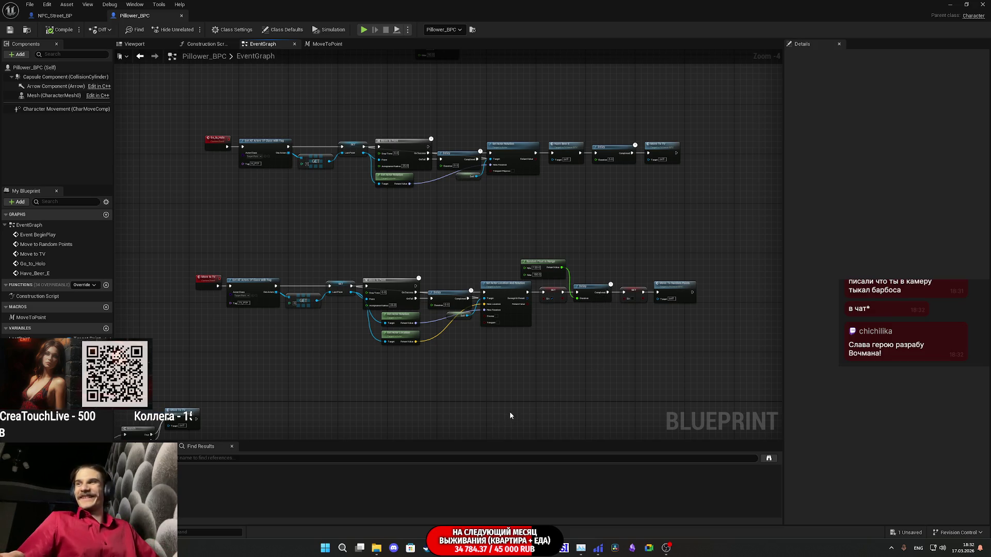
# - Drag the Random Float in Range node slightly to the left
pyautogui.scroll(4, 567, 337)
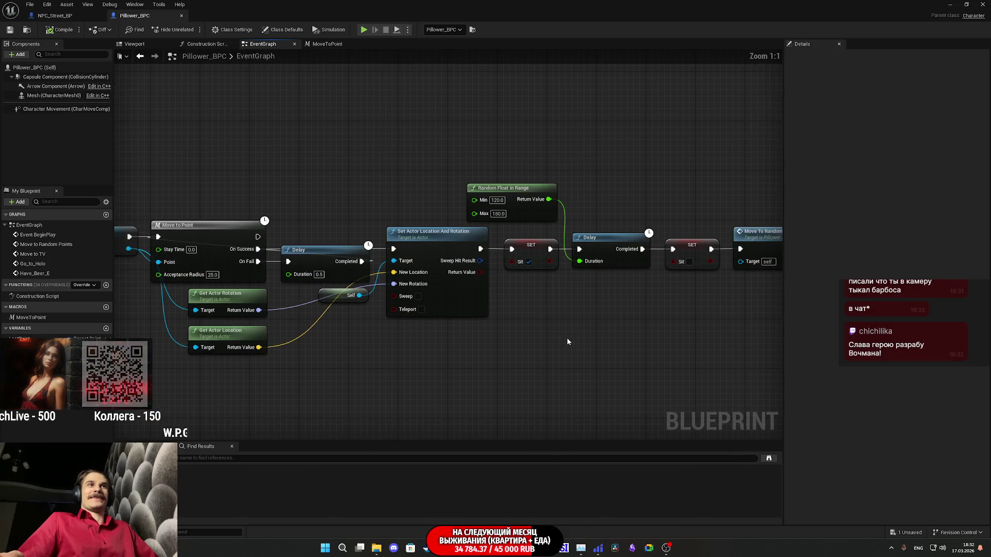
pyautogui.moveTo(540, 213); pyautogui.dragTo(478, 212)
pyautogui.click(596, 372)
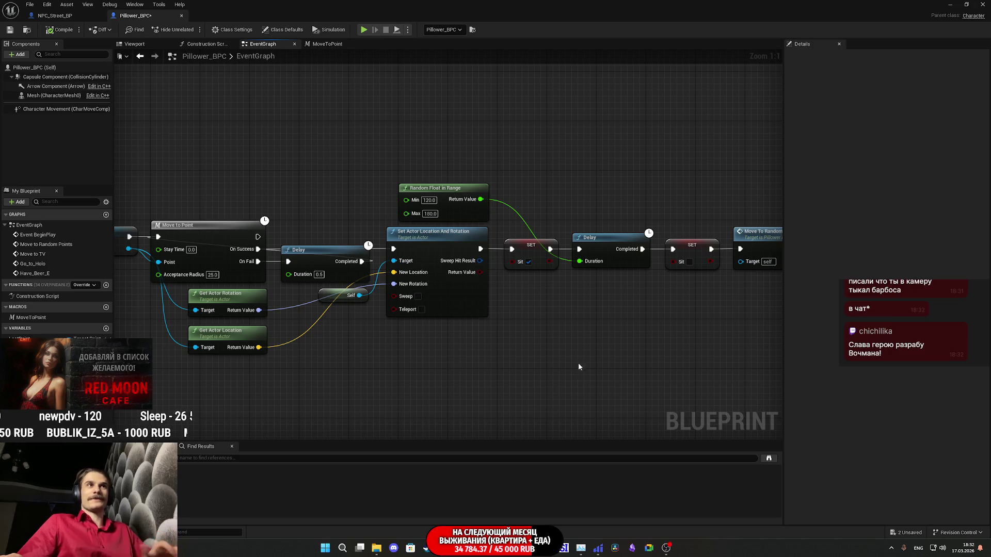
# - Pan and zoom the Event Graph to review the Move to TV and Move To Random Points chains
pyautogui.moveTo(589, 345); pyautogui.dragTo(677, 357)
pyautogui.scroll(-2, 677, 357)
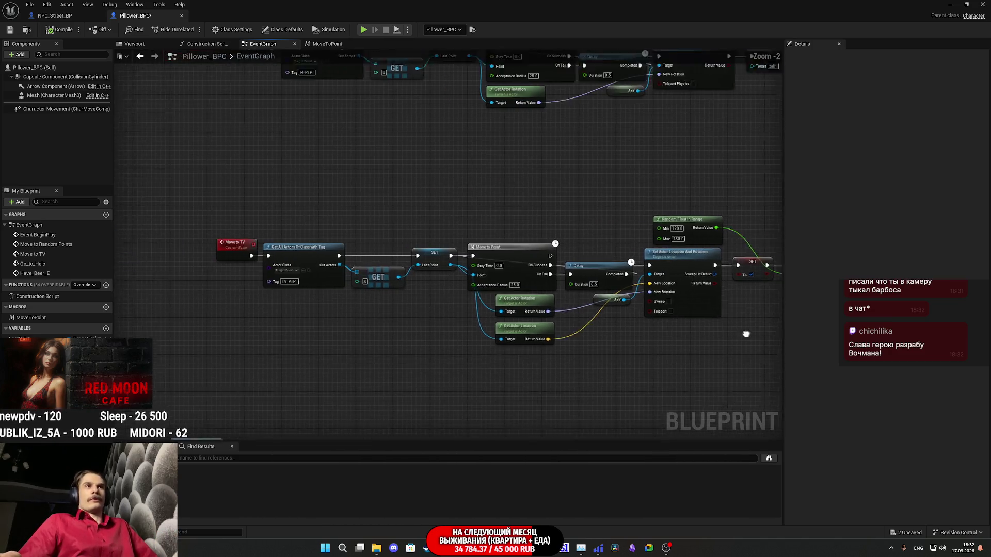
pyautogui.scroll(-3, 302, 301)
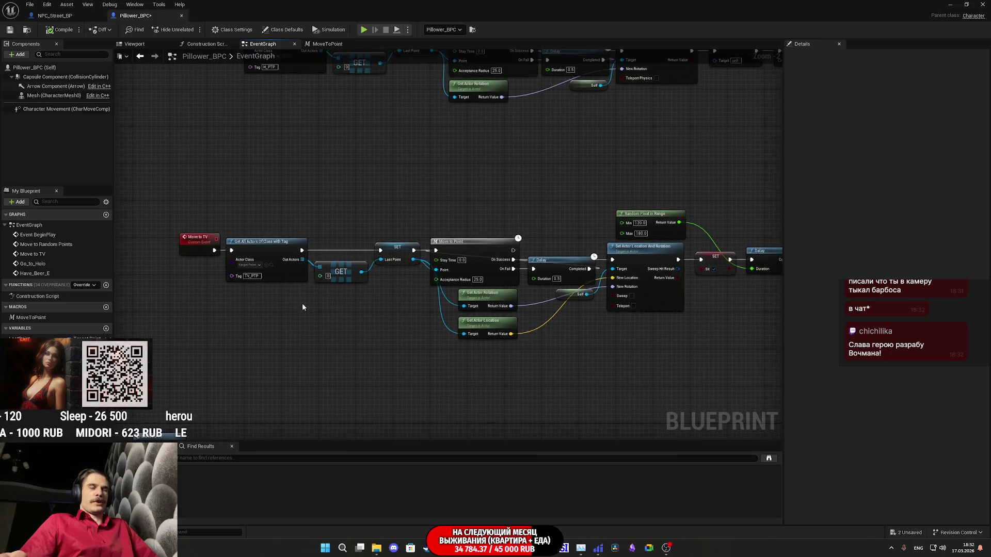
pyautogui.scroll(5, 302, 299)
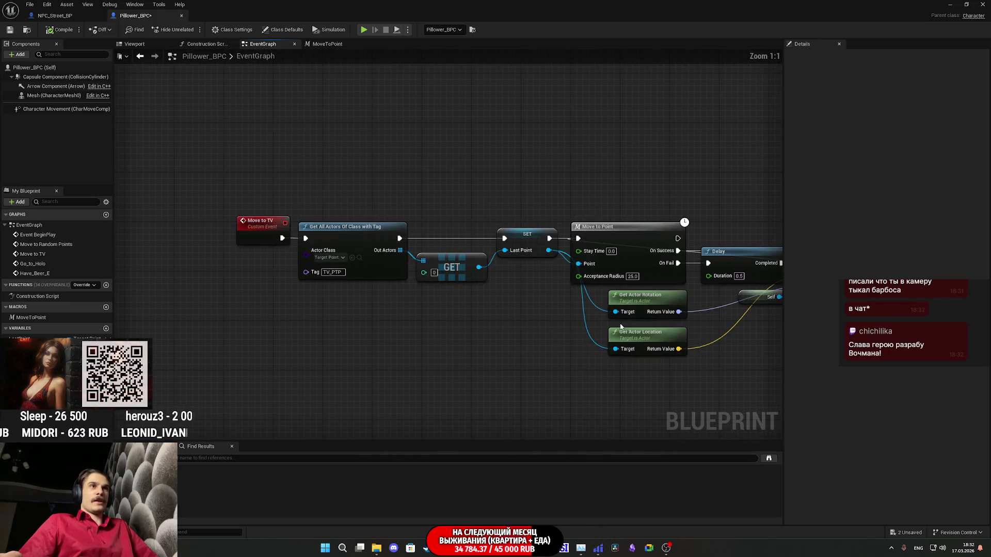
pyautogui.moveTo(496, 314)
pyautogui.mouseDown()
pyautogui.moveTo(506, 314)
pyautogui.moveTo(430, 320)
pyautogui.moveTo(426, 269)
pyautogui.moveTo(408, 243)
pyautogui.moveTo(446, 305)
pyautogui.moveTo(401, 295)
pyautogui.mouseUp()
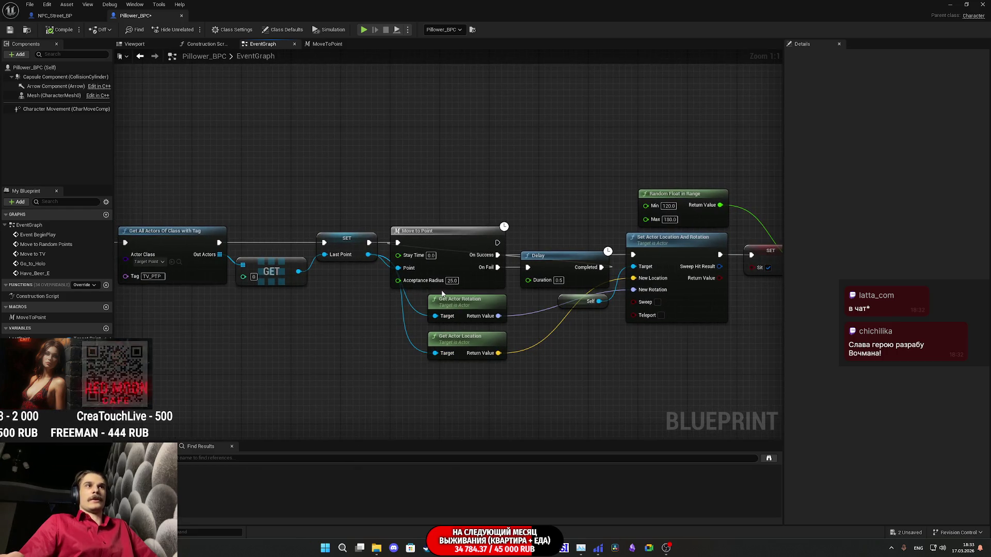
pyautogui.moveTo(528, 325); pyautogui.dragTo(358, 333)
pyautogui.moveTo(593, 356); pyautogui.dragTo(306, 364)
pyautogui.moveTo(494, 342); pyautogui.dragTo(689, 363)
pyautogui.moveTo(345, 191)
pyautogui.mouseDown()
pyautogui.moveTo(525, 240)
pyautogui.moveTo(388, 195)
pyautogui.mouseUp()
pyautogui.scroll(-5, 627, 283)
pyautogui.scroll(3, 587, 261)
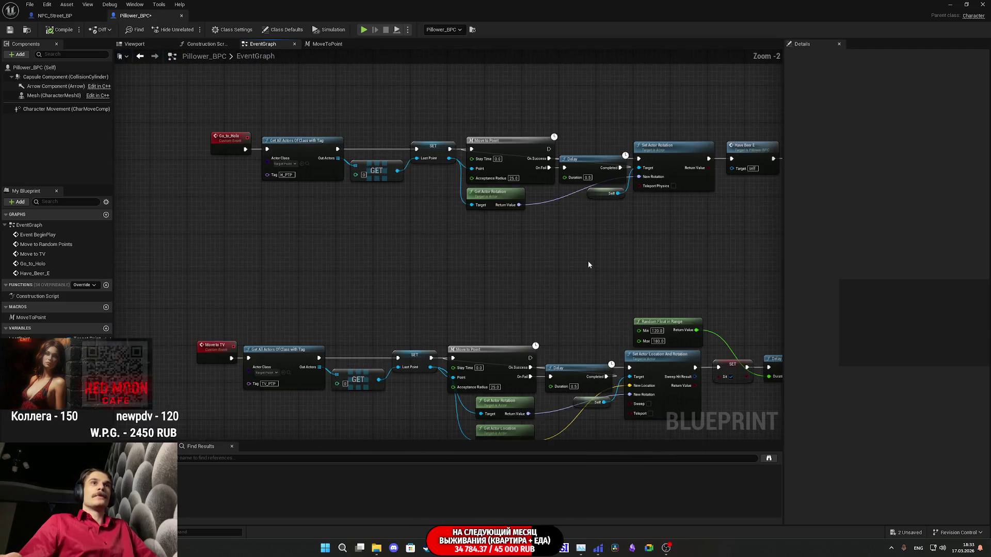
pyautogui.moveTo(471, 453)
pyautogui.mouseDown()
pyautogui.moveTo(519, 470)
pyautogui.moveTo(525, 436)
pyautogui.mouseUp()
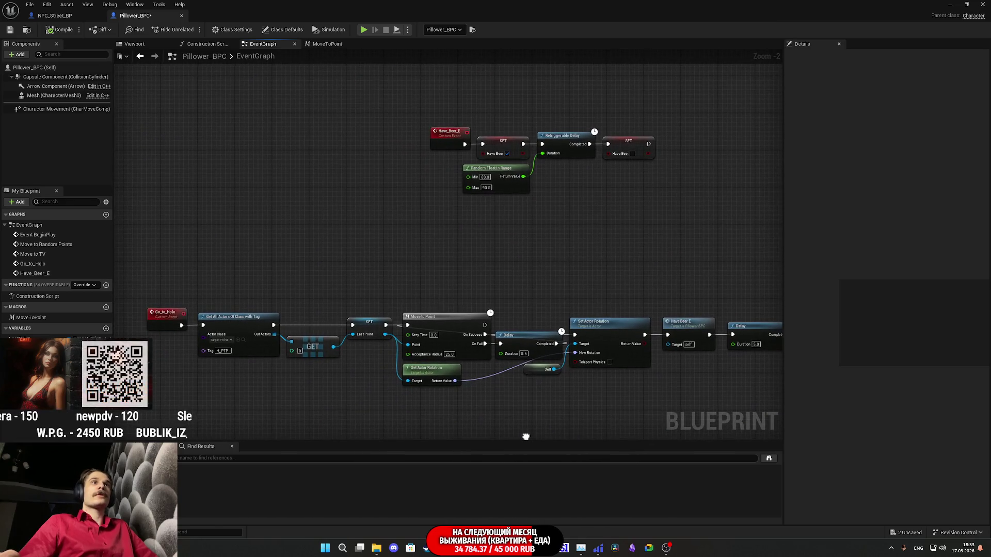
pyautogui.moveTo(671, 217)
pyautogui.mouseDown()
pyautogui.moveTo(500, 181)
pyautogui.moveTo(782, 213)
pyautogui.moveTo(724, 226)
pyautogui.mouseUp()
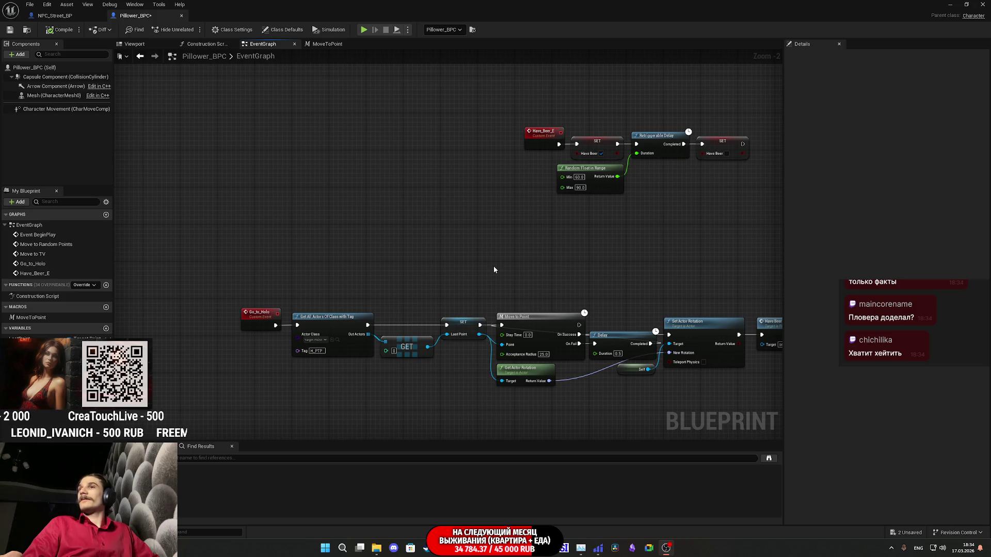
pyautogui.moveTo(493, 270); pyautogui.dragTo(490, 261)
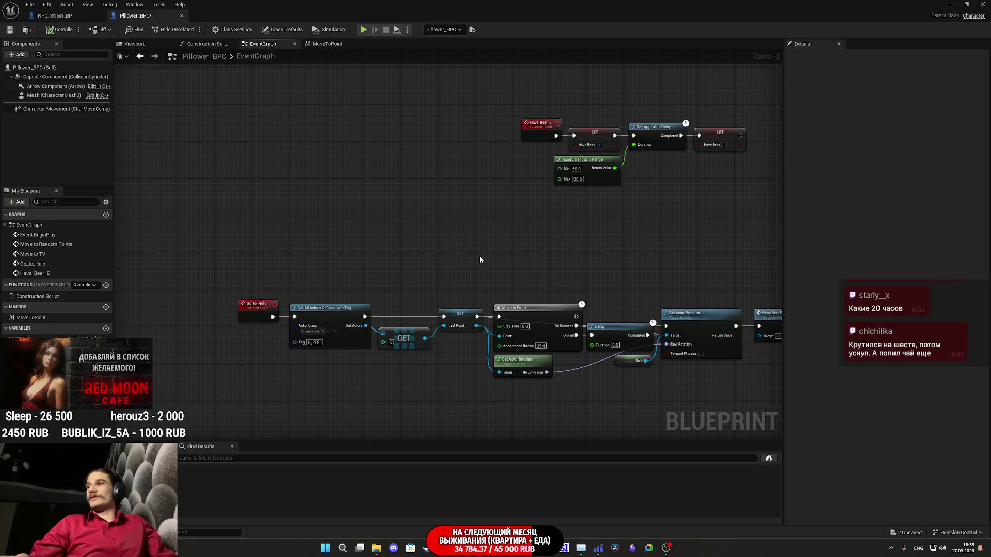
pyautogui.moveTo(478, 254); pyautogui.dragTo(498, 249)
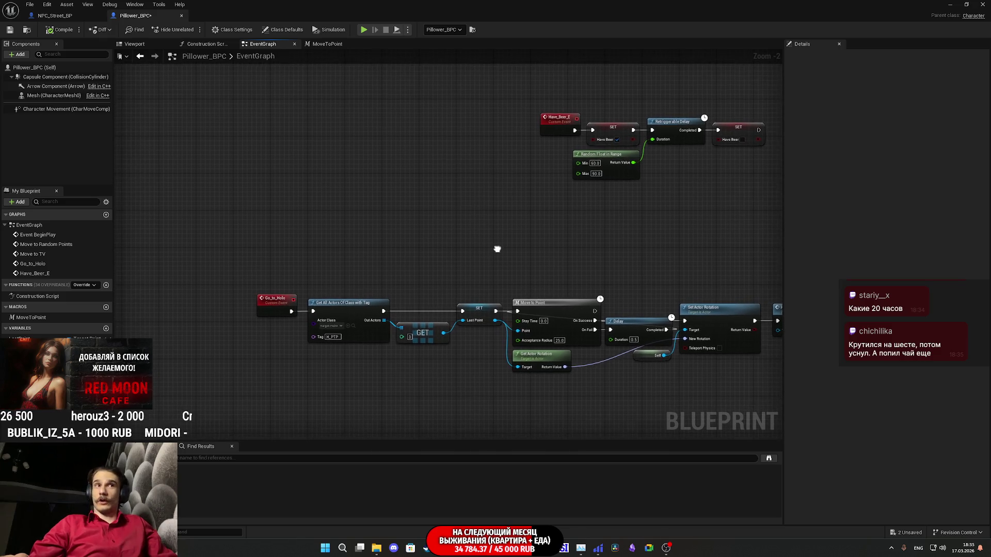
pyautogui.moveTo(550, 265)
pyautogui.mouseDown()
pyautogui.moveTo(513, 243)
pyautogui.moveTo(238, 215)
pyautogui.moveTo(418, 175)
pyautogui.moveTo(405, 180)
pyautogui.mouseUp()
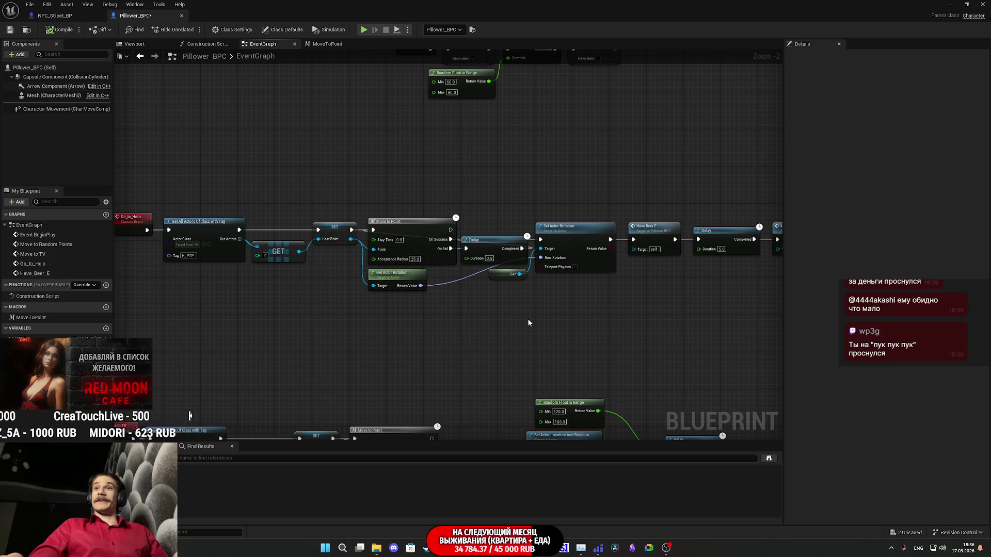
# - Select and frame the Have Beer E, Delay, Branch and Move To TV nodes
pyautogui.moveTo(517, 303); pyautogui.dragTo(569, 309)
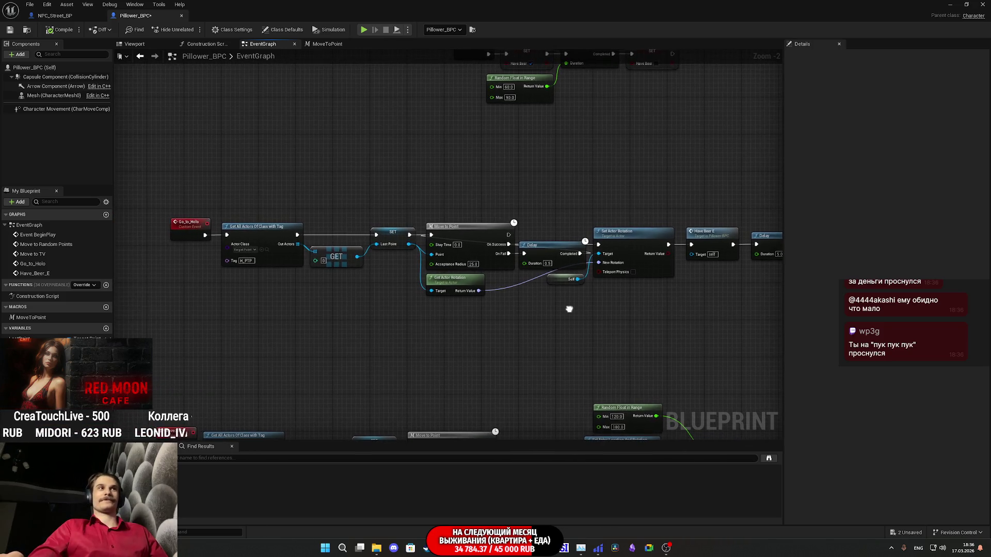
pyautogui.scroll(-3, 569, 312)
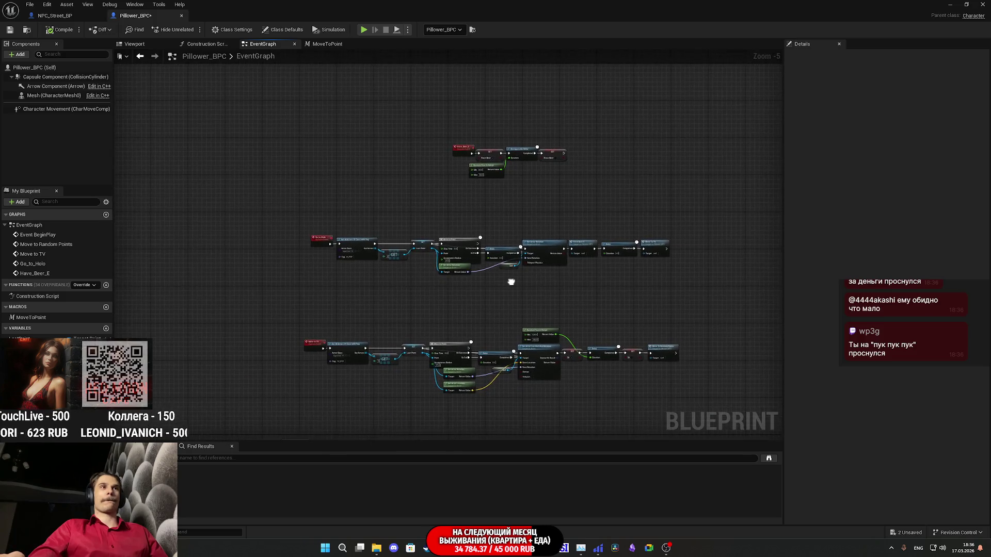
pyautogui.moveTo(324, 288); pyautogui.dragTo(680, 216)
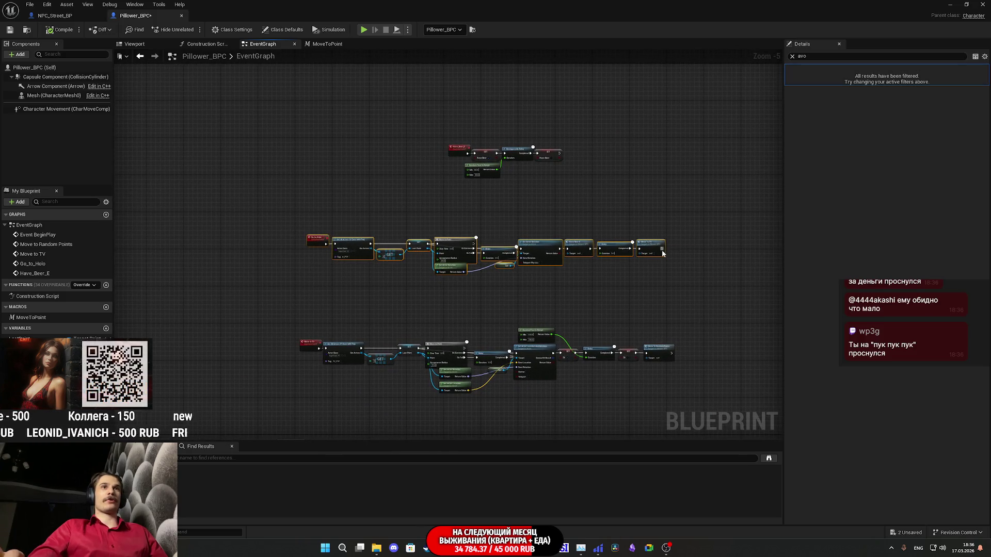
pyautogui.press('Home')
pyautogui.moveTo(417, 285)
pyautogui.mouseDown()
pyautogui.moveTo(501, 173)
pyautogui.moveTo(539, 227)
pyautogui.moveTo(518, 194)
pyautogui.mouseUp()
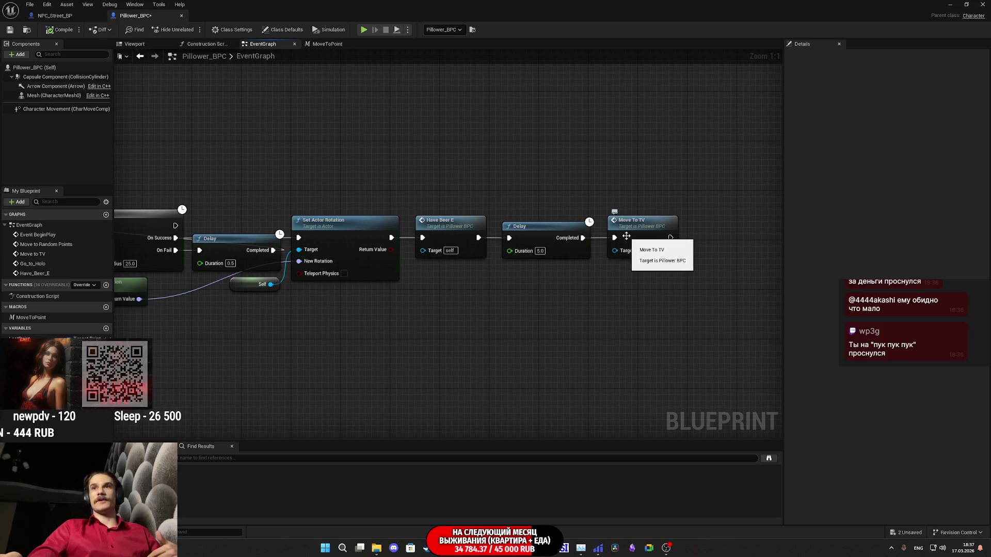
pyautogui.scroll(-5, 692, 243)
pyautogui.moveTo(691, 243); pyautogui.dragTo(509, 183)
pyautogui.scroll(4, 385, 274)
pyautogui.moveTo(368, 261); pyautogui.dragTo(518, 307)
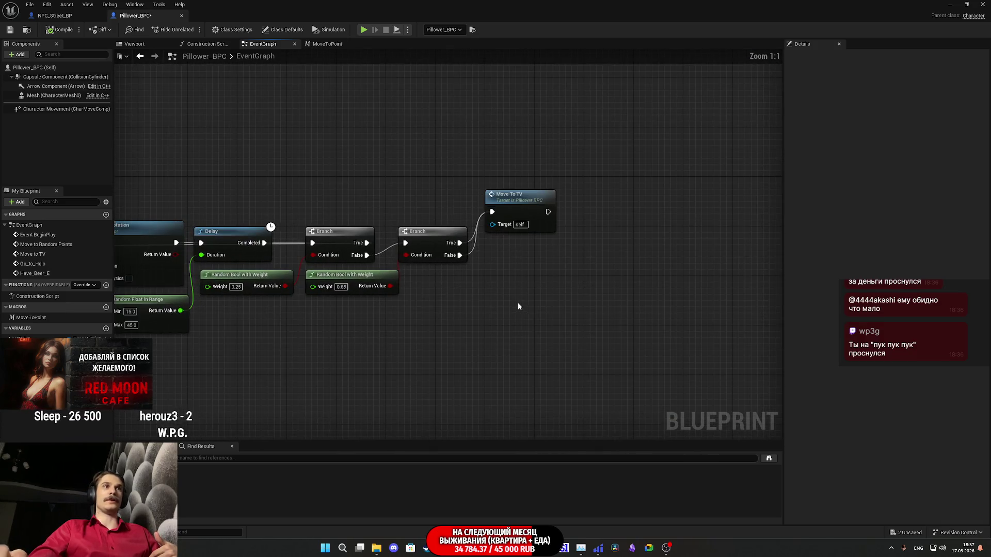
pyautogui.moveTo(525, 213)
pyautogui.mouseDown()
pyautogui.moveTo(530, 206)
pyautogui.moveTo(540, 235)
pyautogui.moveTo(478, 298)
pyautogui.mouseUp()
# - Disconnect the second Branch's False output from Move To TV and drag out a new wire
pyautogui.scroll(-4, 479, 297)
pyautogui.scroll(4, 423, 248)
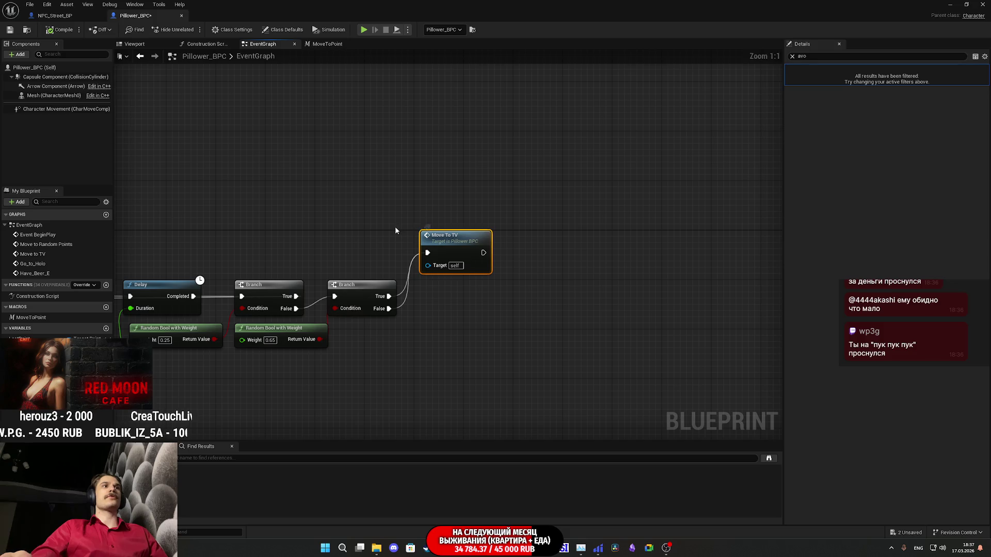
pyautogui.scroll(-3, 395, 230)
pyautogui.moveTo(411, 225)
pyautogui.mouseDown()
pyautogui.moveTo(309, 378)
pyautogui.moveTo(287, 539)
pyautogui.mouseUp()
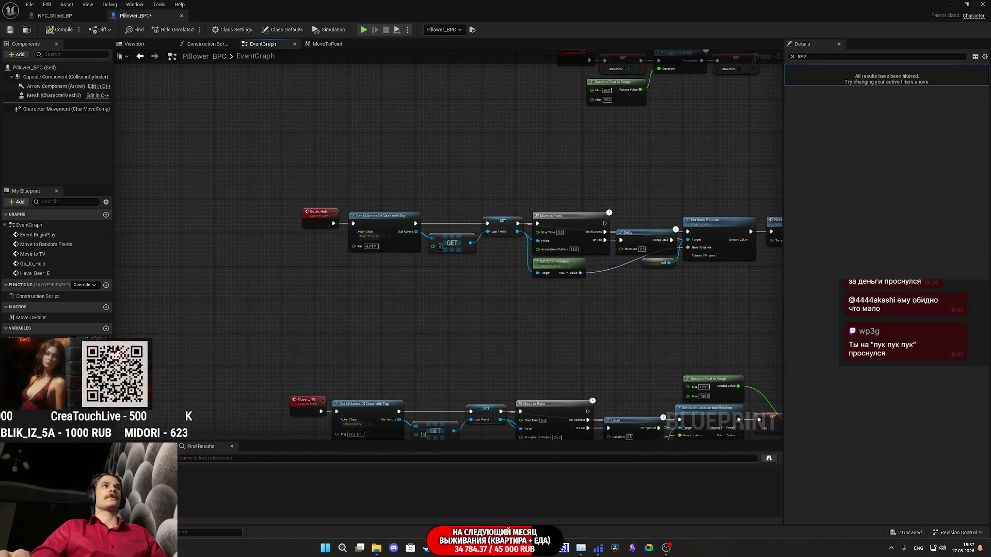
pyautogui.moveTo(312, 367)
pyautogui.mouseDown()
pyautogui.moveTo(453, 302)
pyautogui.moveTo(735, 205)
pyautogui.mouseUp()
pyautogui.moveTo(362, 216)
pyautogui.mouseDown()
pyautogui.moveTo(743, 257)
pyautogui.moveTo(451, 371)
pyautogui.mouseUp()
pyautogui.scroll(4, 482, 262)
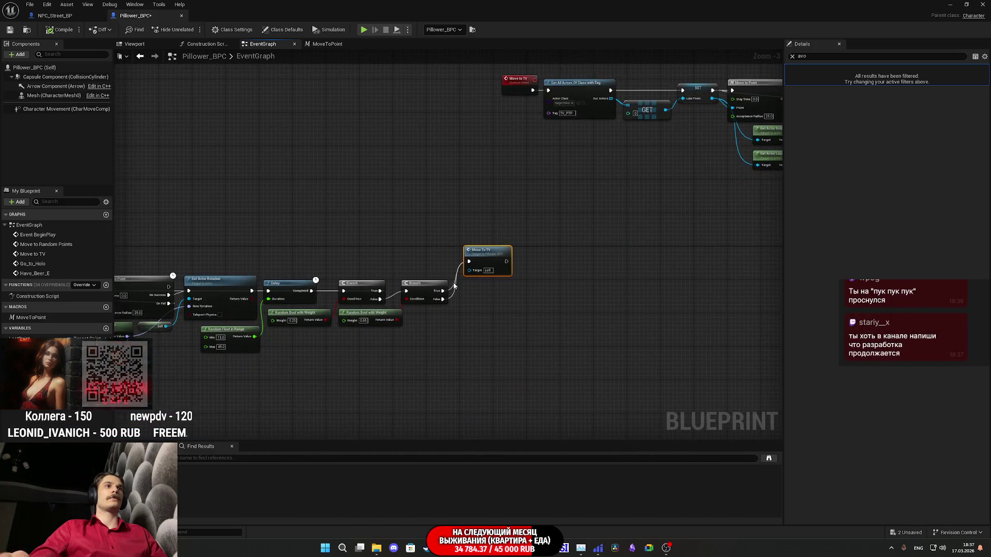
pyautogui.keyDown('alt'); pyautogui.click(440, 301); pyautogui.keyUp('alt')
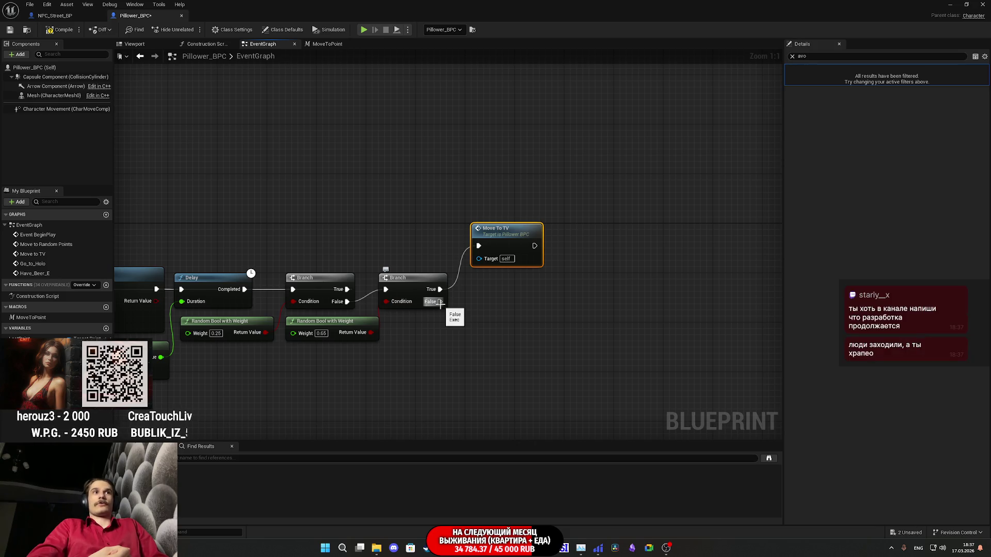
pyautogui.moveTo(440, 302)
pyautogui.mouseDown()
pyautogui.moveTo(538, 336)
pyautogui.moveTo(477, 318)
pyautogui.mouseUp()
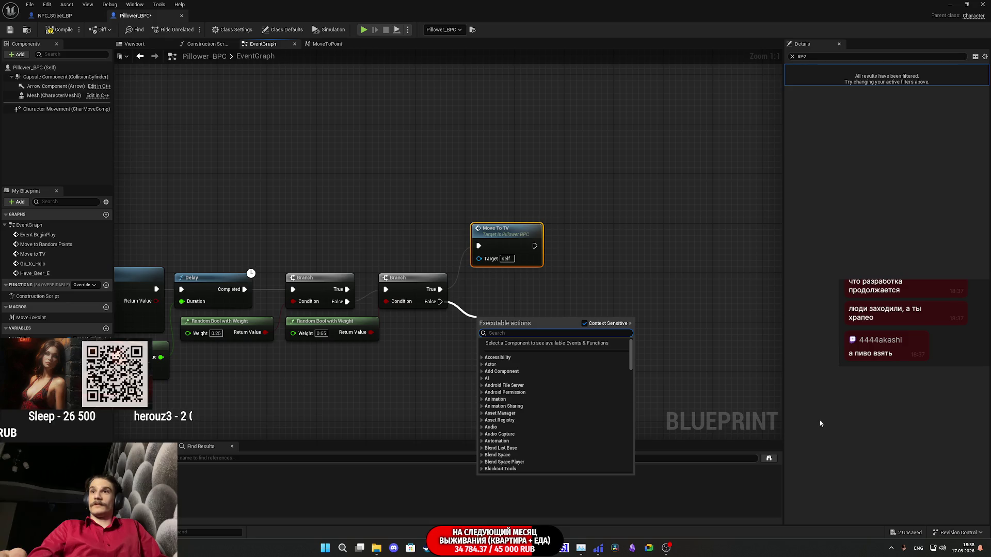
# - Add a new Branch node on the second Branch's False output
pyautogui.click(703, 416)
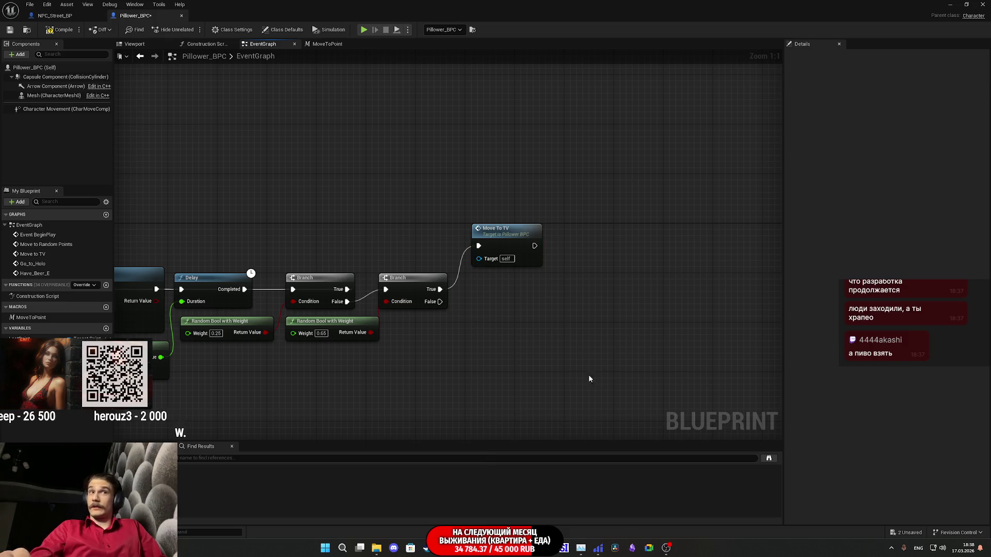
pyautogui.moveTo(438, 303); pyautogui.dragTo(474, 323)
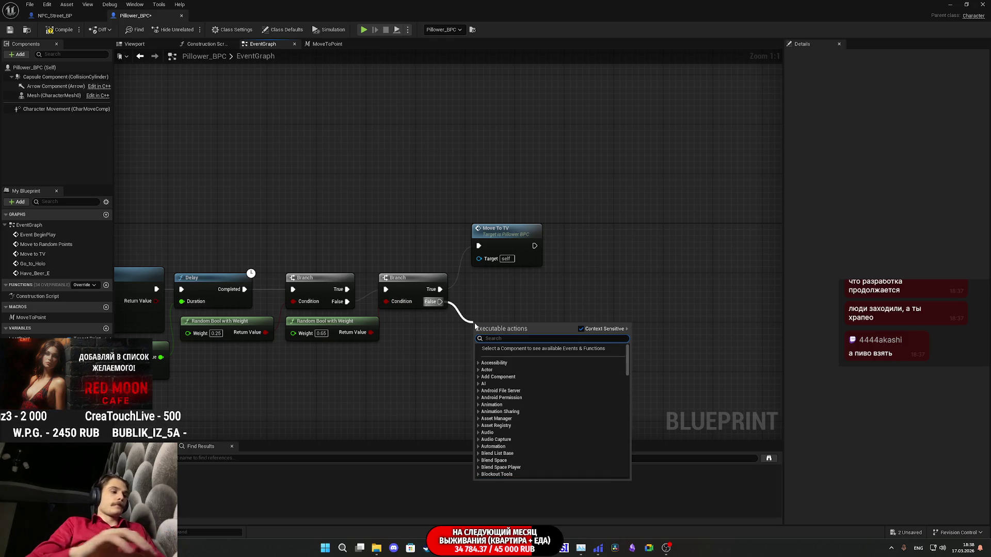
pyautogui.write('bra')
pyautogui.click(505, 392)
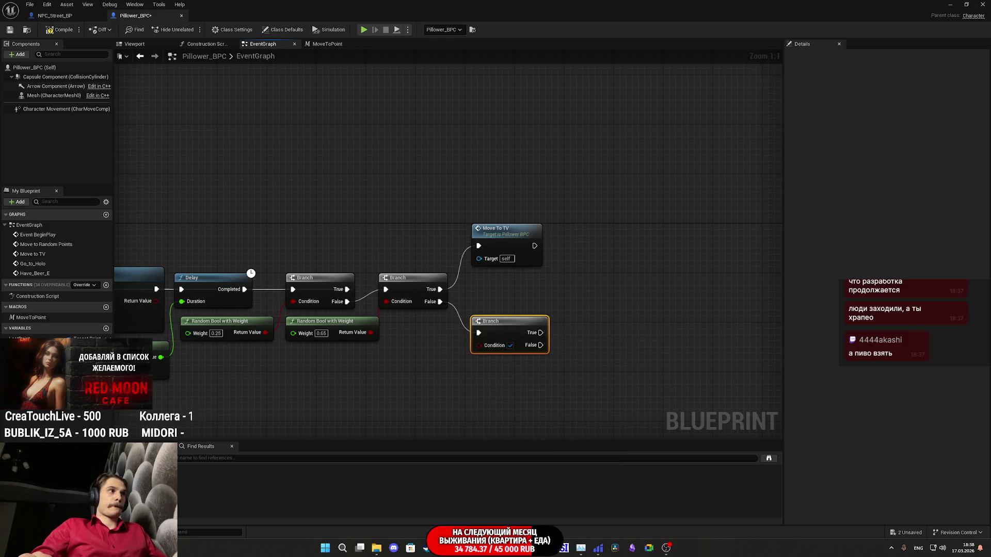
# - Feed the new Branch a Random Bool with Weight 0.5 and line both nodes up
pyautogui.moveTo(484, 349); pyautogui.dragTo(402, 373)
pyautogui.write('ran')
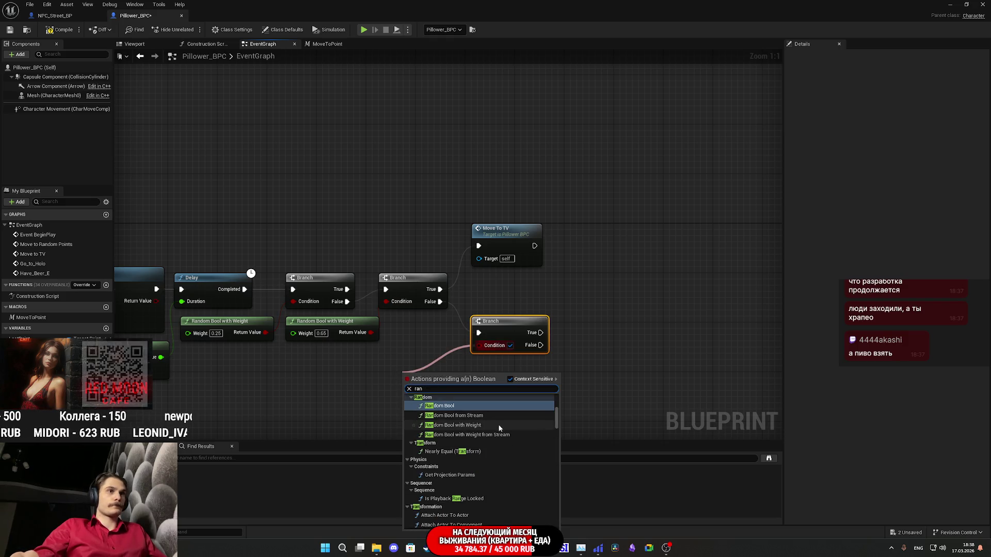
pyautogui.click(498, 425)
pyautogui.click(476, 409)
pyautogui.click(430, 389)
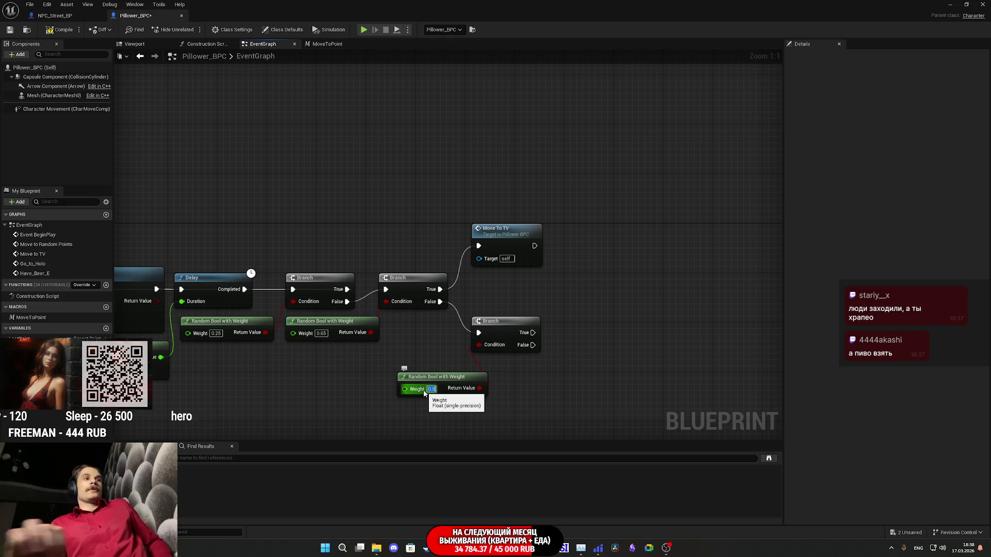
pyautogui.moveTo(458, 391); pyautogui.dragTo(432, 360)
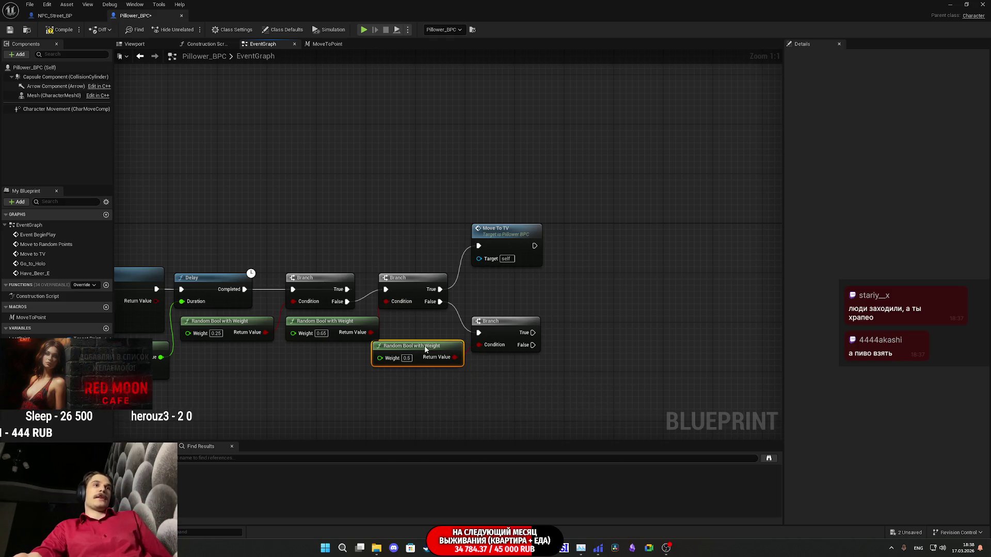
pyautogui.moveTo(460, 391)
pyautogui.mouseDown()
pyautogui.moveTo(539, 316)
pyautogui.moveTo(525, 332)
pyautogui.moveTo(659, 329)
pyautogui.mouseUp()
pyautogui.click(534, 303)
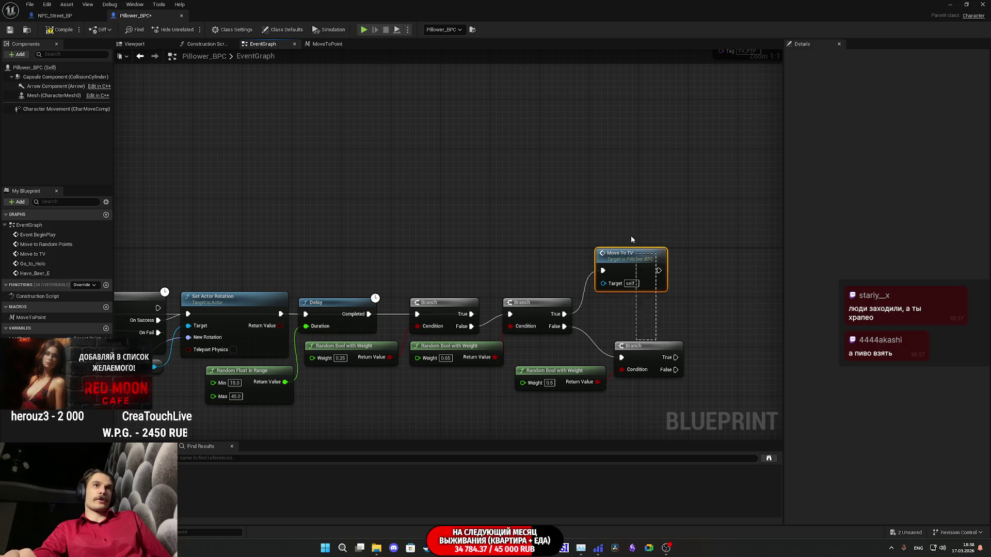
# - Connect a Go To Holo call to the third Branch's True output and nudge it into place
pyautogui.moveTo(696, 303); pyautogui.dragTo(561, 226)
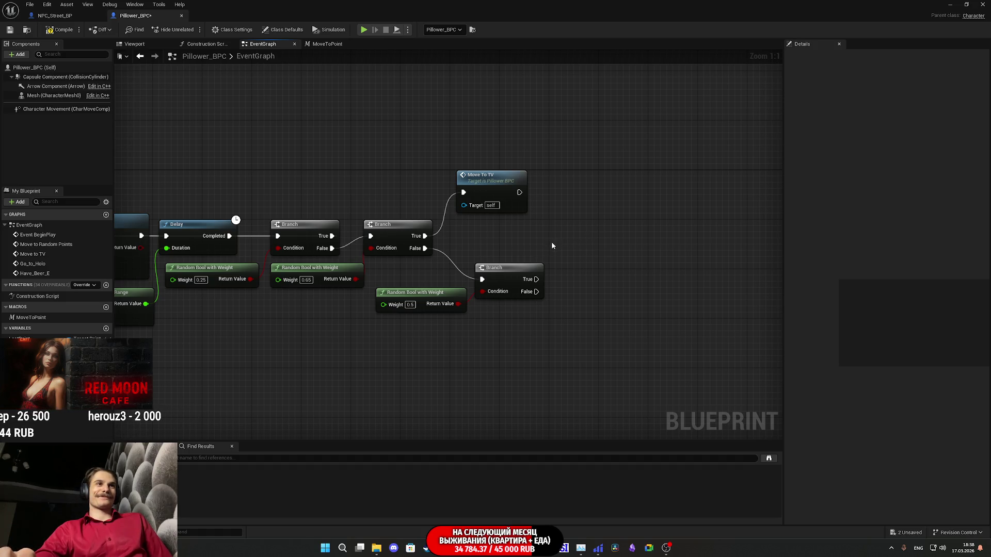
pyautogui.moveTo(561, 245)
pyautogui.mouseDown()
pyautogui.moveTo(540, 284)
pyautogui.moveTo(310, 411)
pyautogui.moveTo(330, 461)
pyautogui.moveTo(537, 299)
pyautogui.mouseUp()
pyautogui.moveTo(460, 318)
pyautogui.mouseDown()
pyautogui.moveTo(512, 282)
pyautogui.moveTo(505, 275)
pyautogui.mouseUp()
pyautogui.write('holo')
pyautogui.click(552, 308)
pyautogui.moveTo(543, 283); pyautogui.dragTo(519, 283)
pyautogui.click(534, 336)
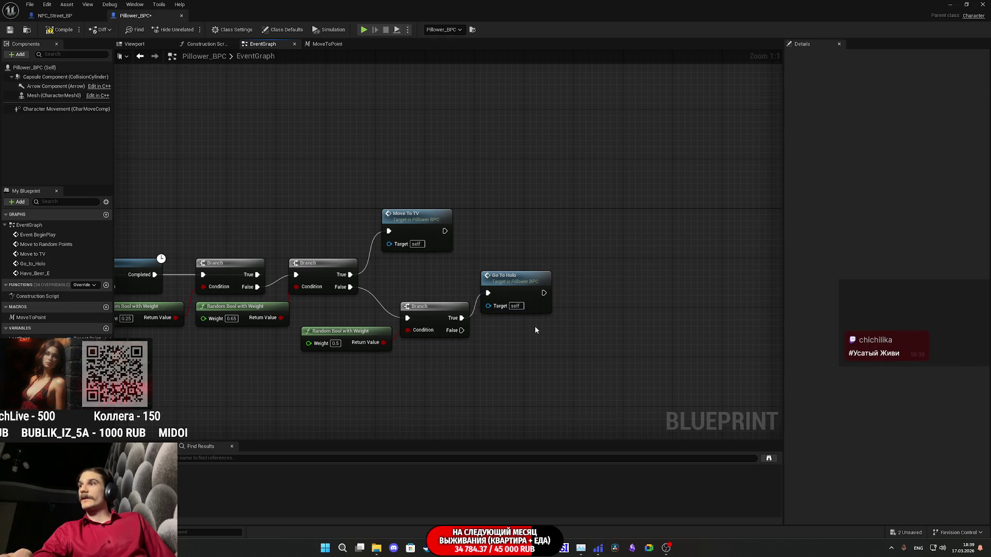
pyautogui.moveTo(515, 284); pyautogui.dragTo(521, 284)
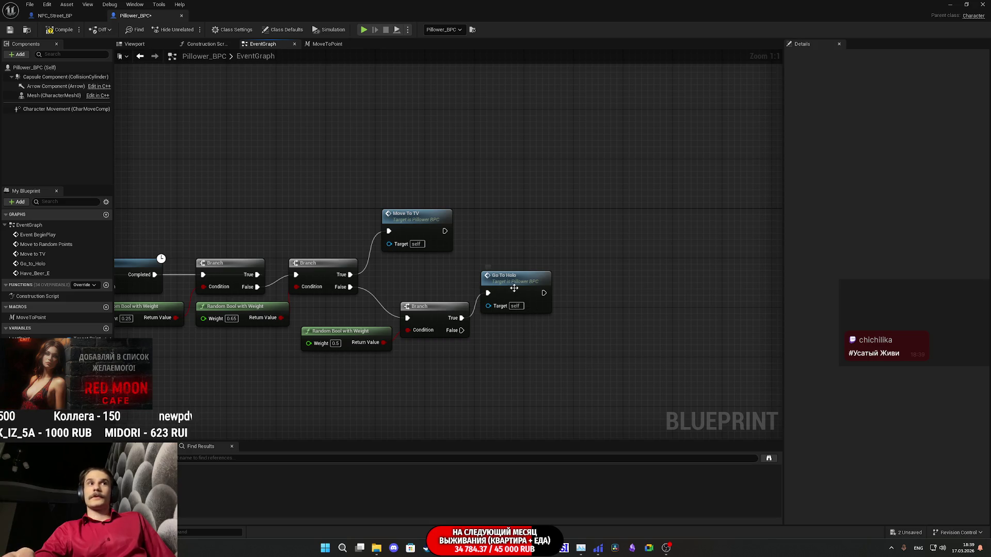
pyautogui.click(519, 349)
pyautogui.moveTo(503, 341)
pyautogui.mouseDown()
pyautogui.moveTo(482, 271)
pyautogui.moveTo(513, 344)
pyautogui.mouseUp()
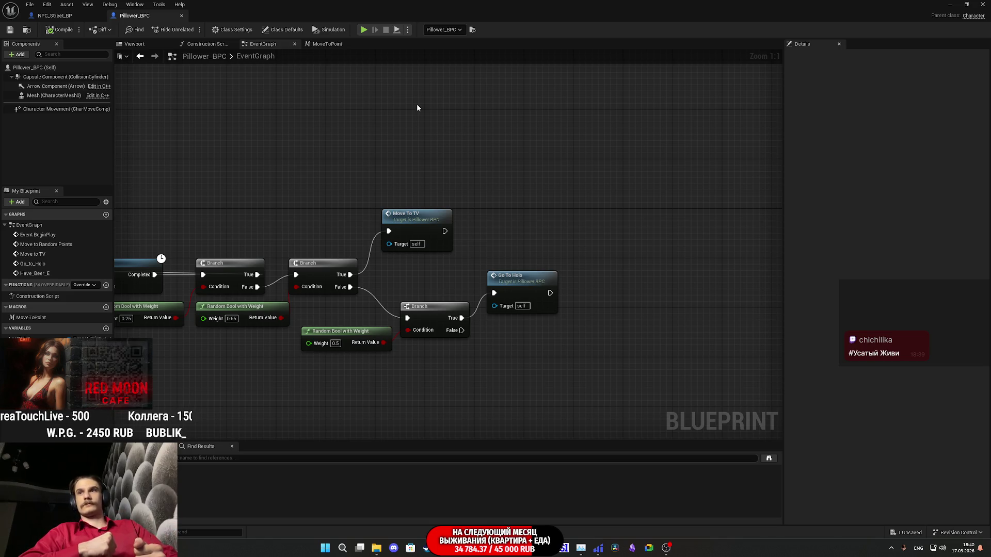
# - In the level viewport, select NavLinkProxy4 and frame it
pyautogui.hotkey('alt', 'Tab')
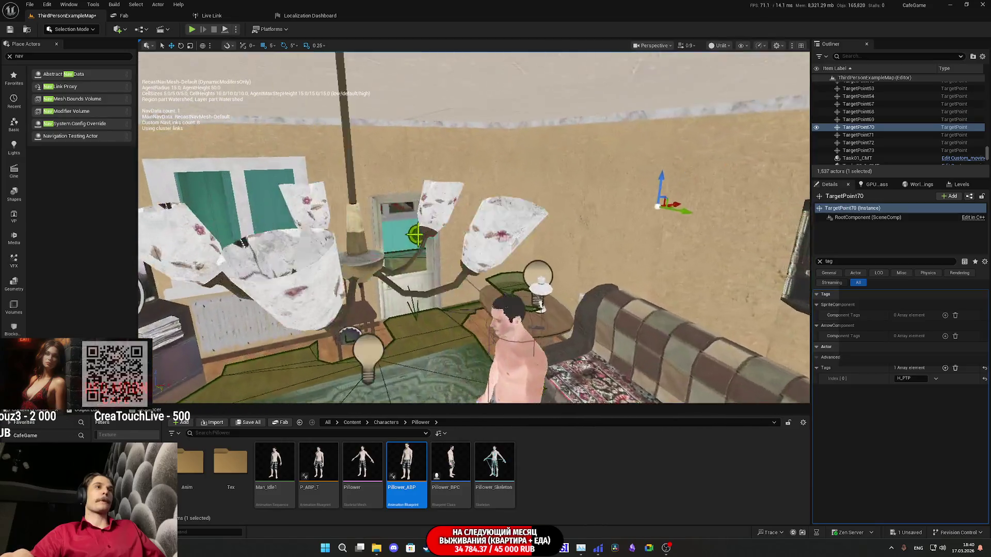
pyautogui.press('w')
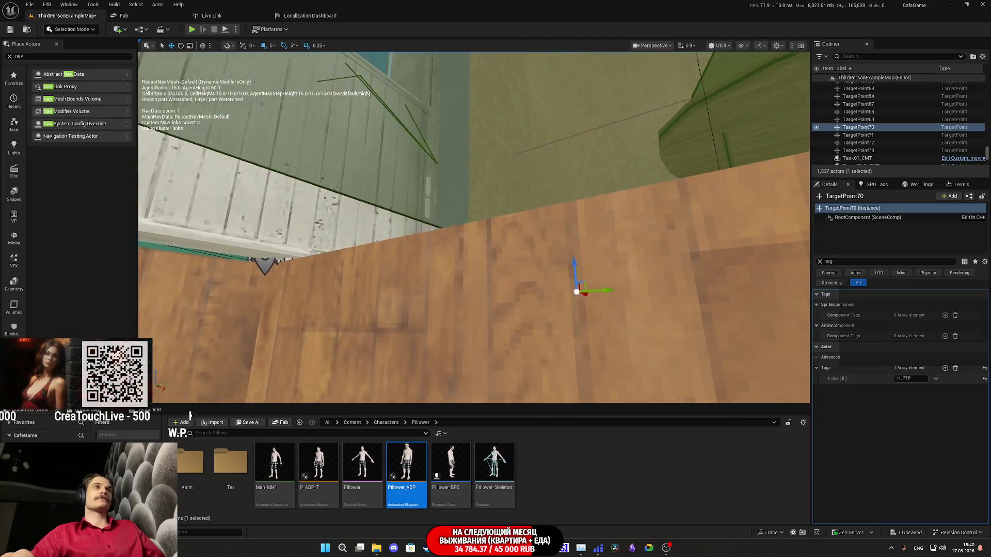
pyautogui.press('w')
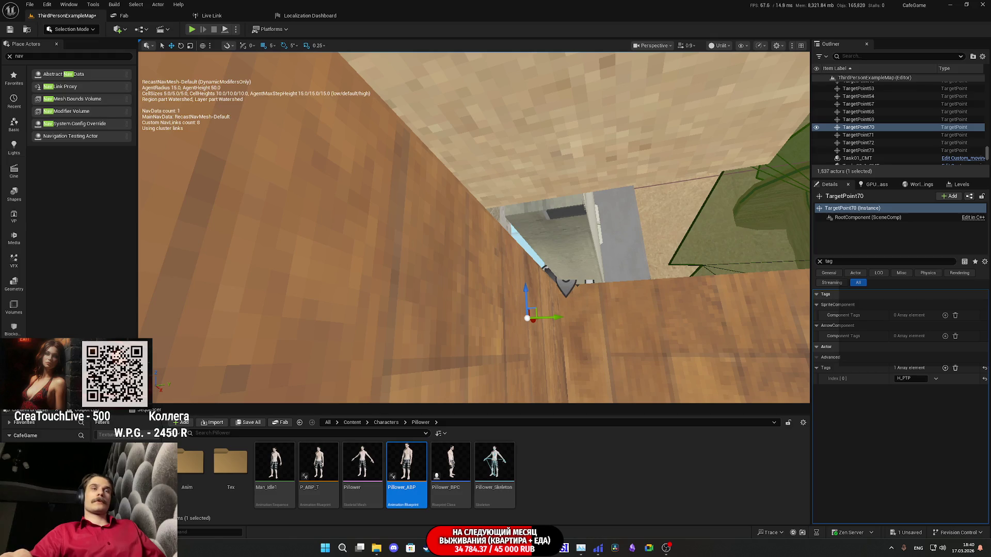
pyautogui.click(394, 294)
pyautogui.press('s')
pyautogui.press('w')
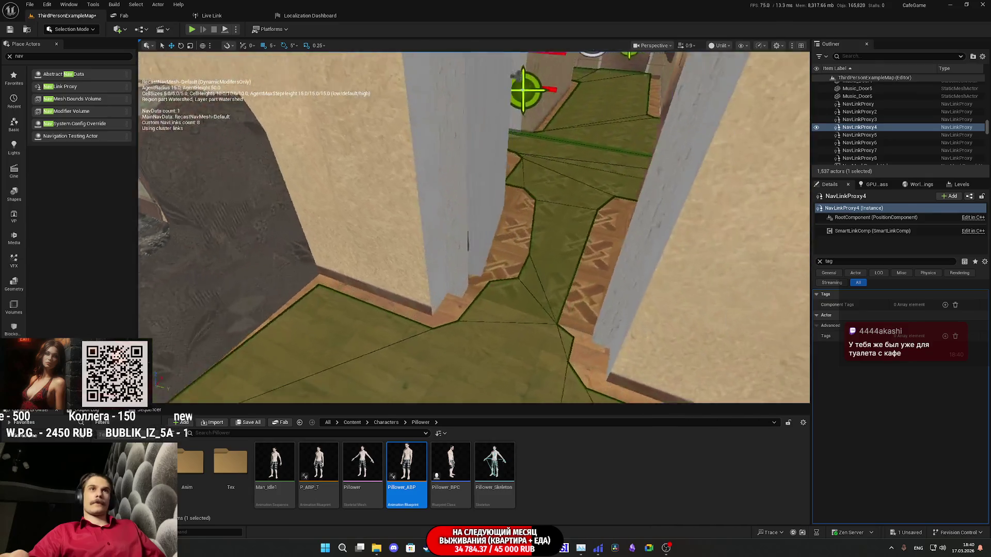
pyautogui.press('f')
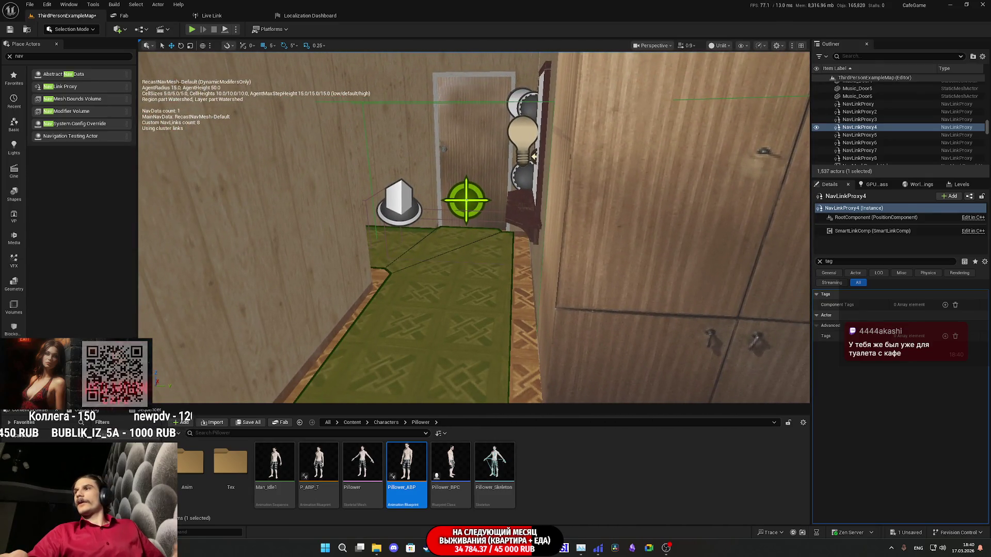
pyautogui.press('a')
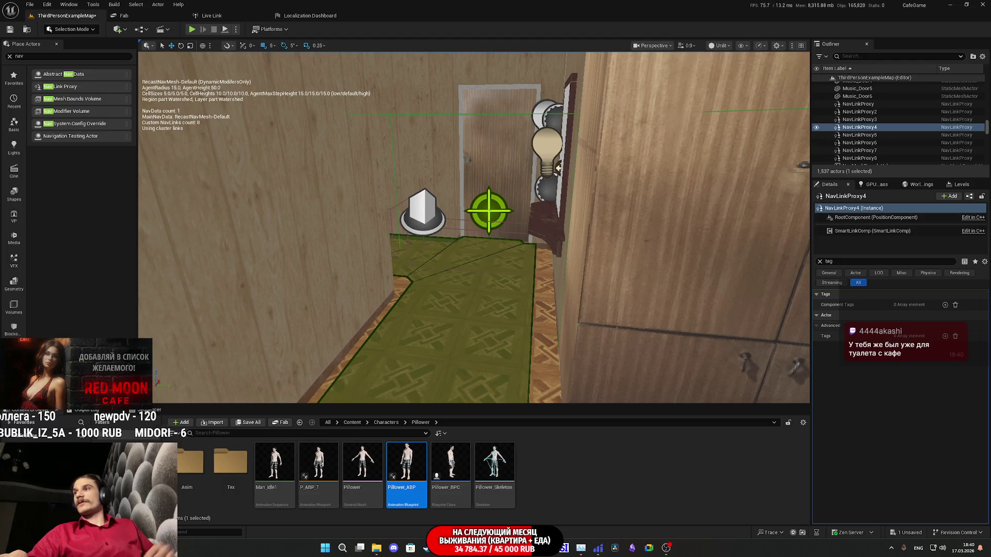
pyautogui.press('s')
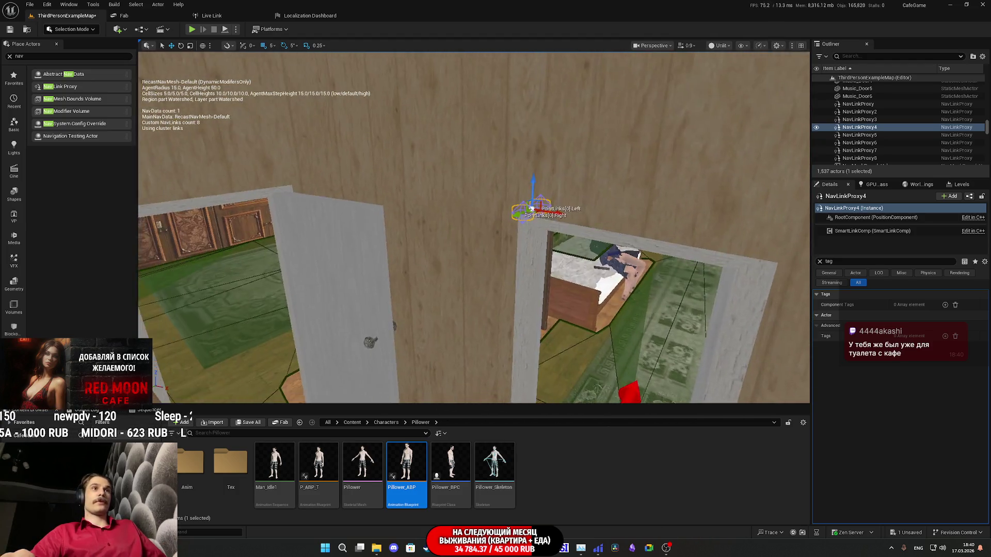
pyautogui.press('f')
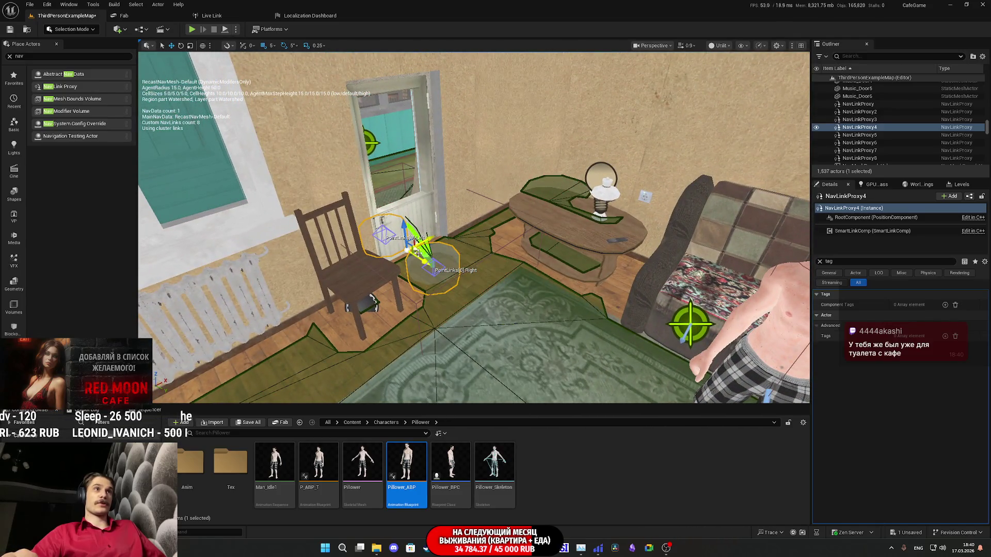
# - Alt-drag a duplicate NavLinkProxy9 and move it to the upper-right doorway floor
pyautogui.moveTo(421, 250); pyautogui.dragTo(490, 265)
pyautogui.press('f')
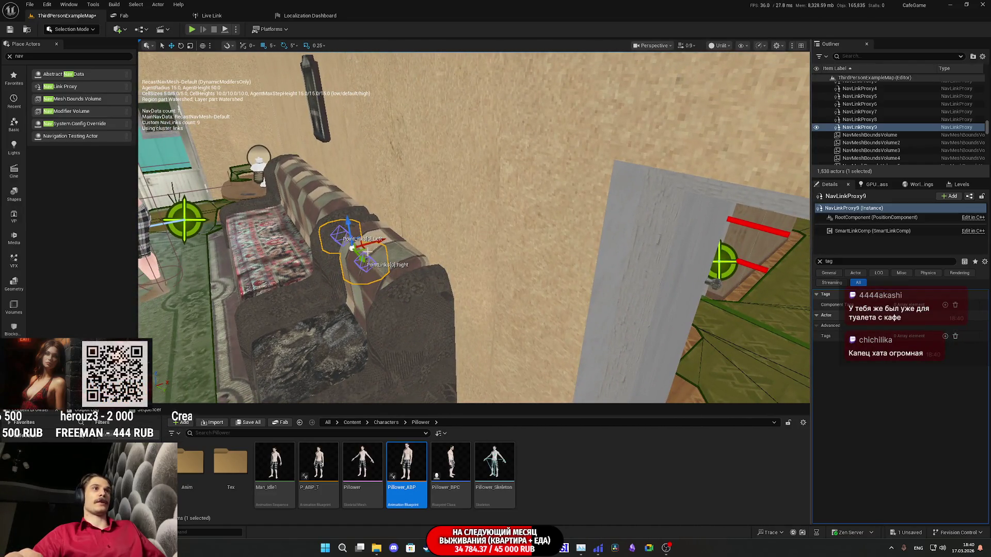
pyautogui.moveTo(366, 250)
pyautogui.mouseDown()
pyautogui.moveTo(730, 254)
pyautogui.moveTo(763, 221)
pyautogui.mouseUp()
pyautogui.press('f')
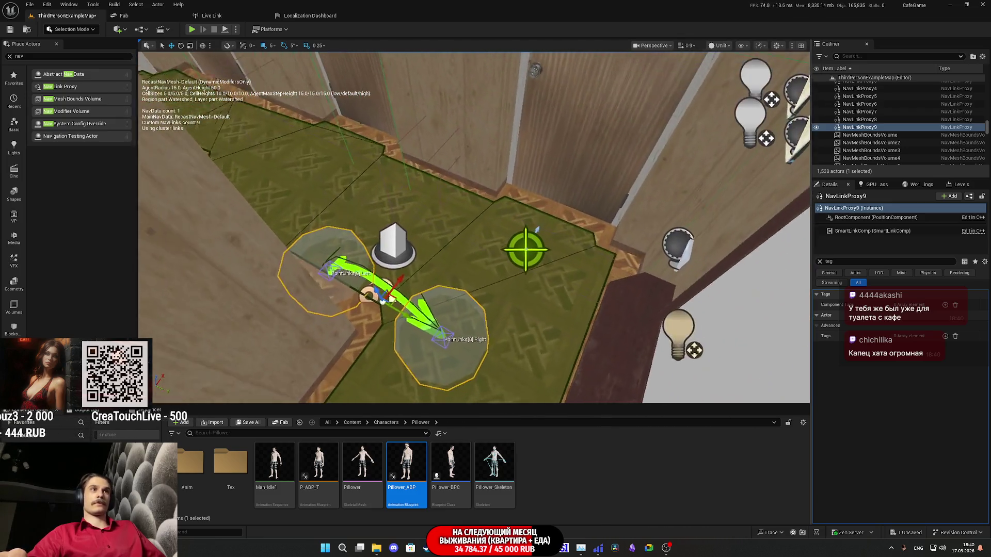
pyautogui.moveTo(386, 302)
pyautogui.mouseDown()
pyautogui.moveTo(558, 232)
pyautogui.moveTo(557, 222)
pyautogui.moveTo(506, 268)
pyautogui.moveTo(516, 310)
pyautogui.moveTo(588, 255)
pyautogui.moveTo(583, 278)
pyautogui.moveTo(557, 286)
pyautogui.moveTo(581, 293)
pyautogui.mouseUp()
pyautogui.press('e')
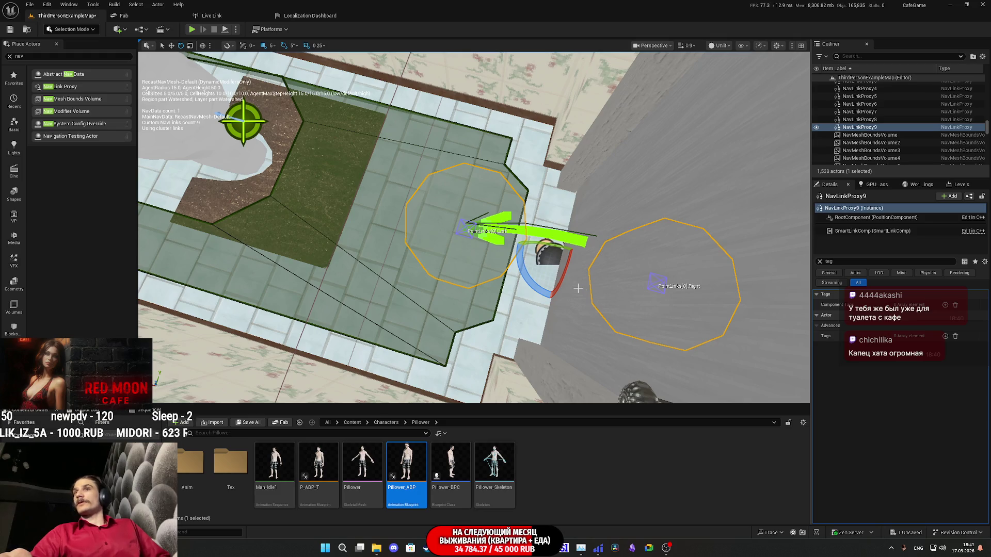
# - Place NavLinkProxy9 across the doorway threshold and orbit to check the green link arc
pyautogui.moveTo(578, 287)
pyautogui.mouseDown()
pyautogui.moveTo(593, 320)
pyautogui.moveTo(620, 312)
pyautogui.moveTo(593, 320)
pyautogui.mouseUp()
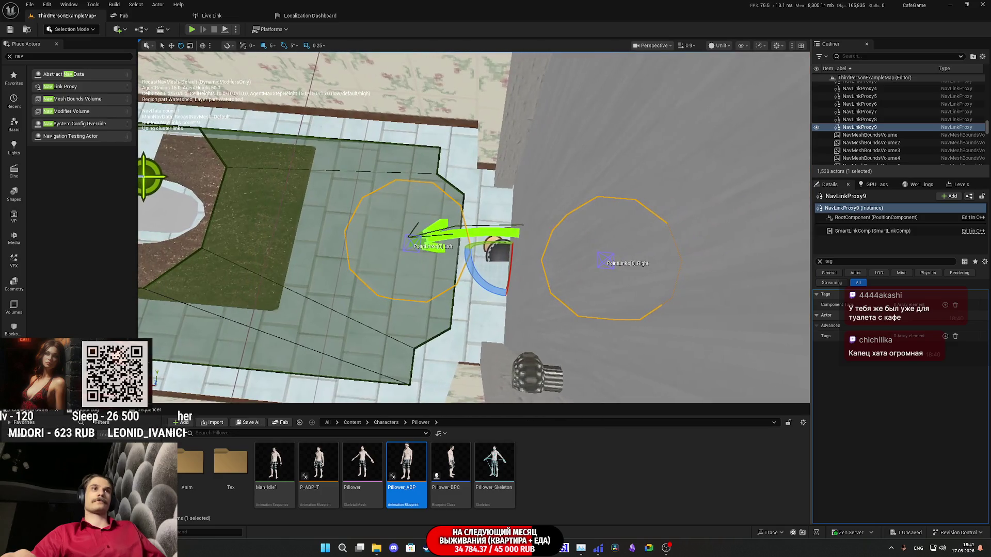
pyautogui.press('w')
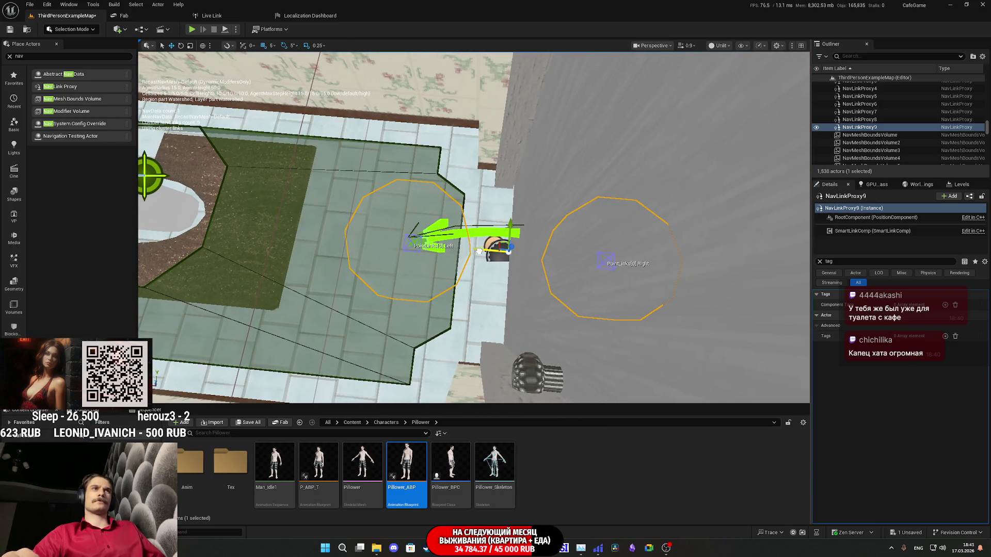
pyautogui.moveTo(479, 251); pyautogui.dragTo(530, 227)
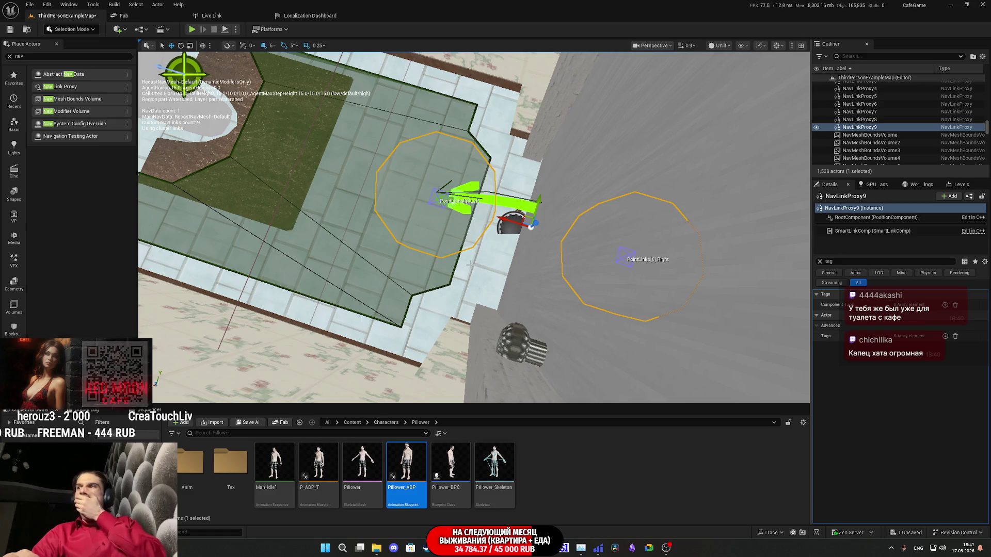
pyautogui.moveTo(462, 271); pyautogui.dragTo(449, 267)
pyautogui.moveTo(530, 210)
pyautogui.mouseDown()
pyautogui.moveTo(568, 202)
pyautogui.moveTo(506, 202)
pyautogui.mouseUp()
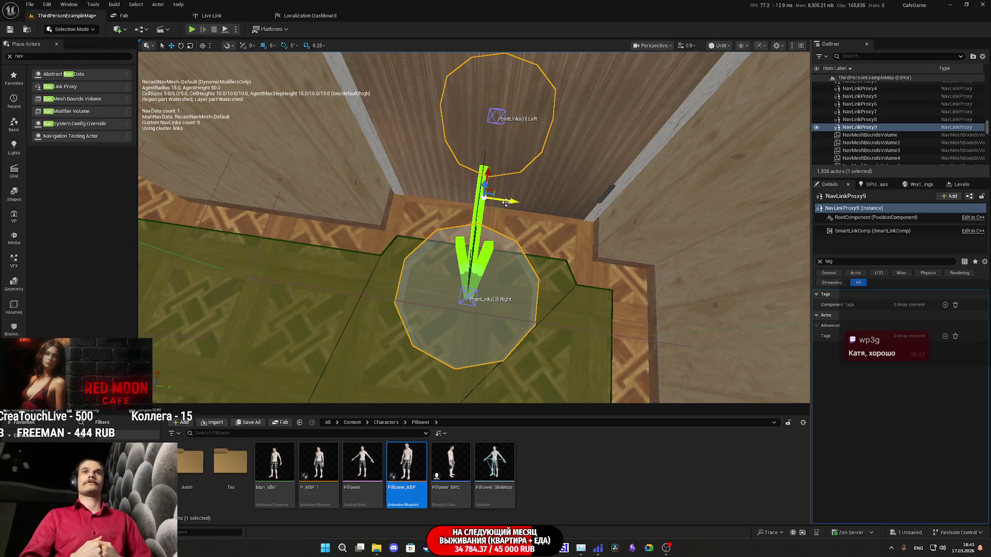
# - Clear the 'tag' filter in Details and select the door Main_Door_BP37
pyautogui.moveTo(505, 202)
pyautogui.mouseDown()
pyautogui.moveTo(485, 227)
pyautogui.moveTo(454, 216)
pyautogui.moveTo(464, 237)
pyautogui.moveTo(474, 206)
pyautogui.moveTo(465, 227)
pyautogui.moveTo(483, 216)
pyautogui.mouseUp()
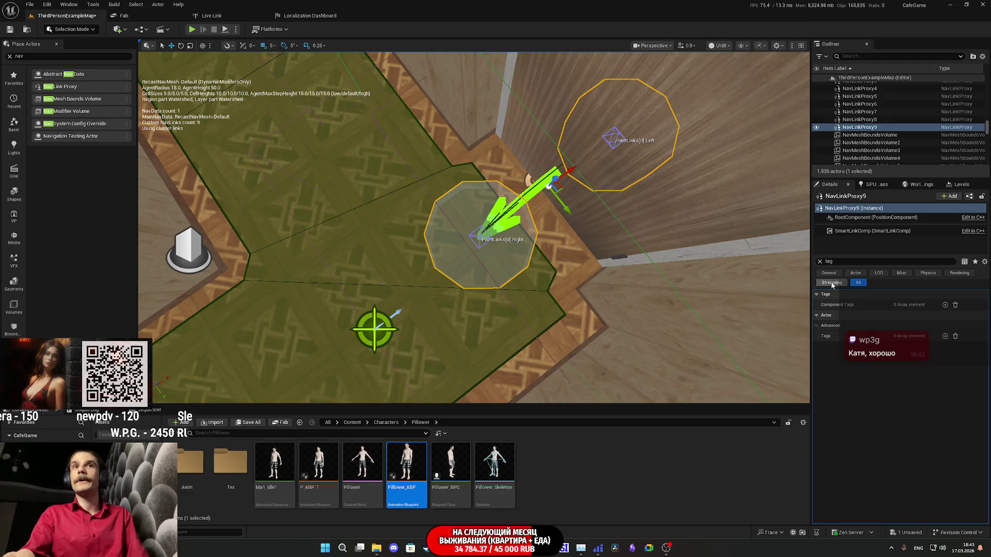
pyautogui.click(819, 261)
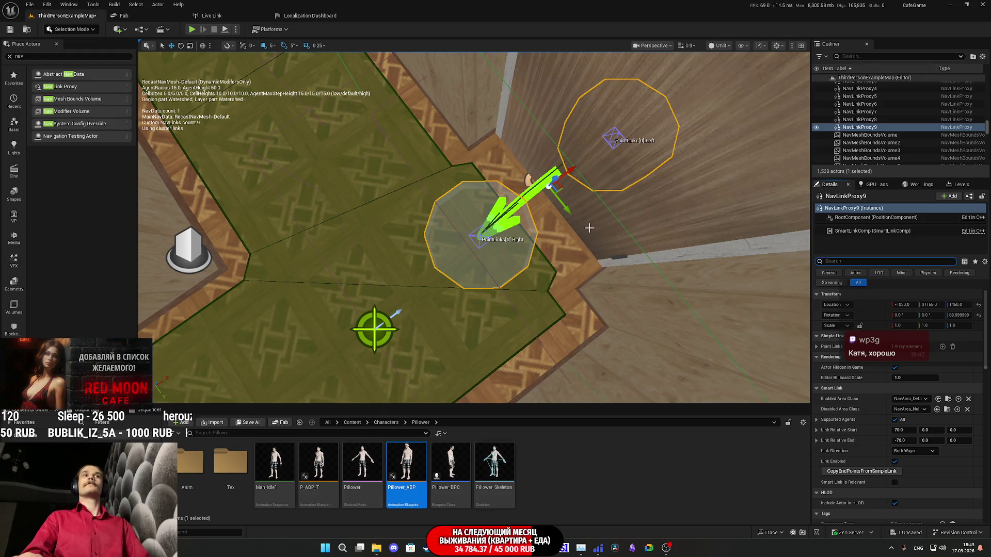
pyautogui.click(648, 165)
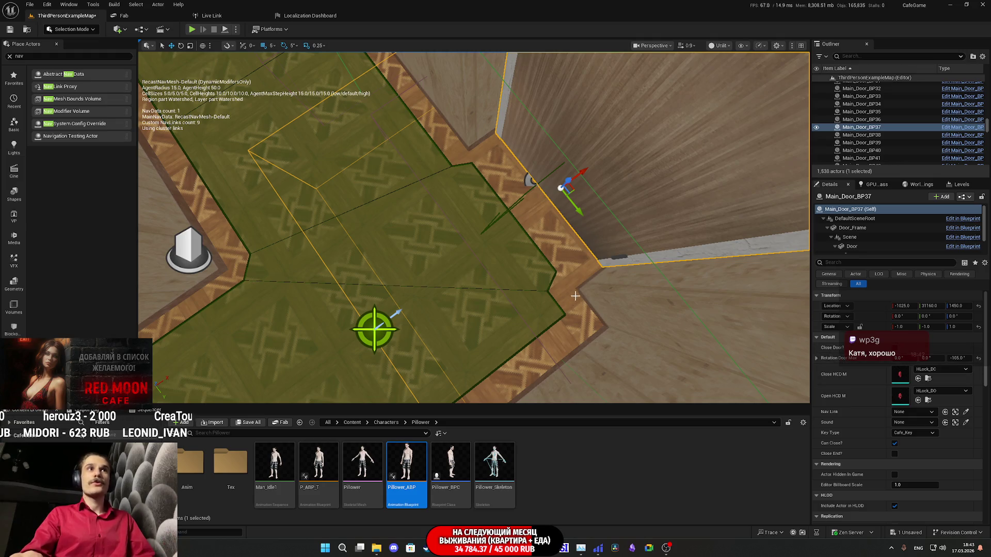
# - Pick NavLinkProxy9 as Main_Door_BP37's Nav Link with the eyedropper, then choose Save All
pyautogui.press('f')
pyautogui.moveTo(474, 227); pyautogui.dragTo(473, 160)
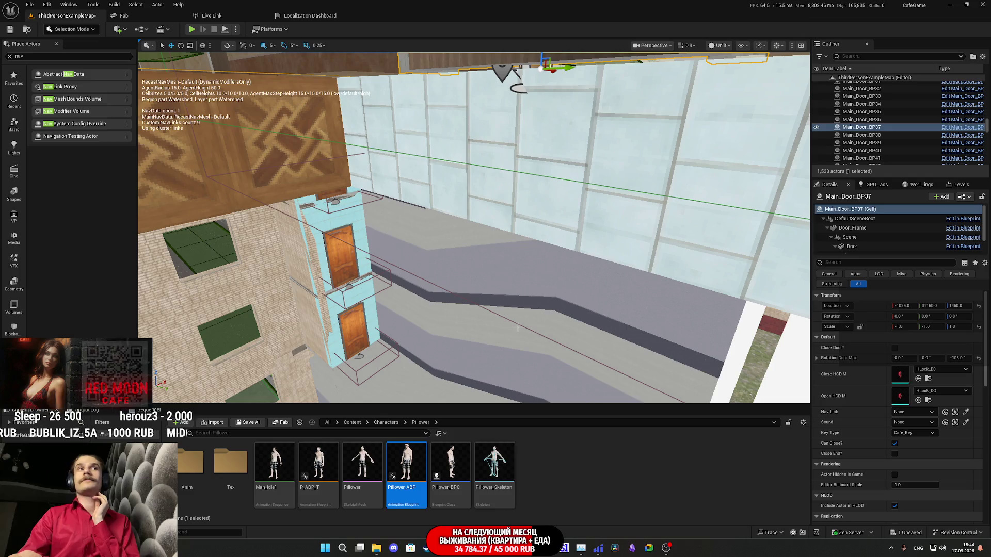
pyautogui.press('f')
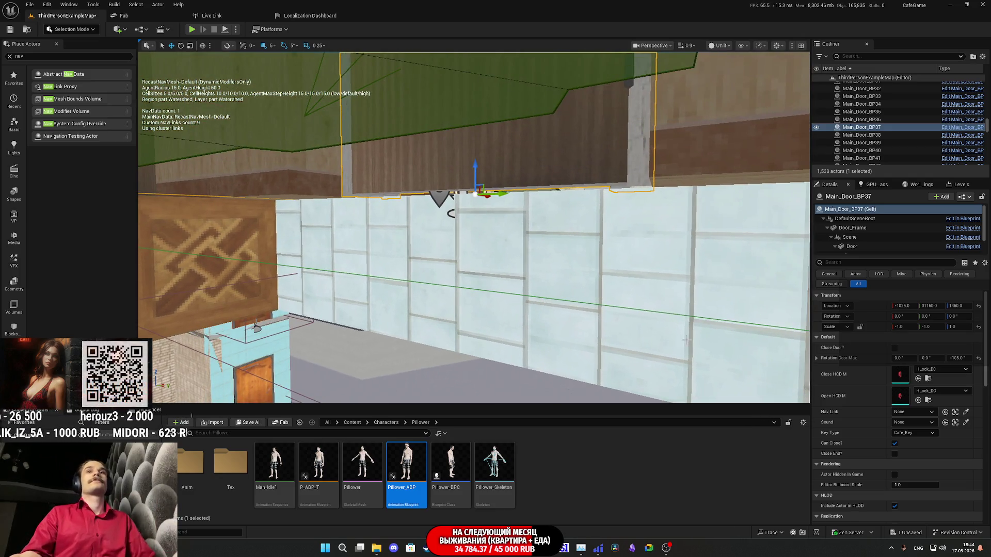
pyautogui.click(965, 413)
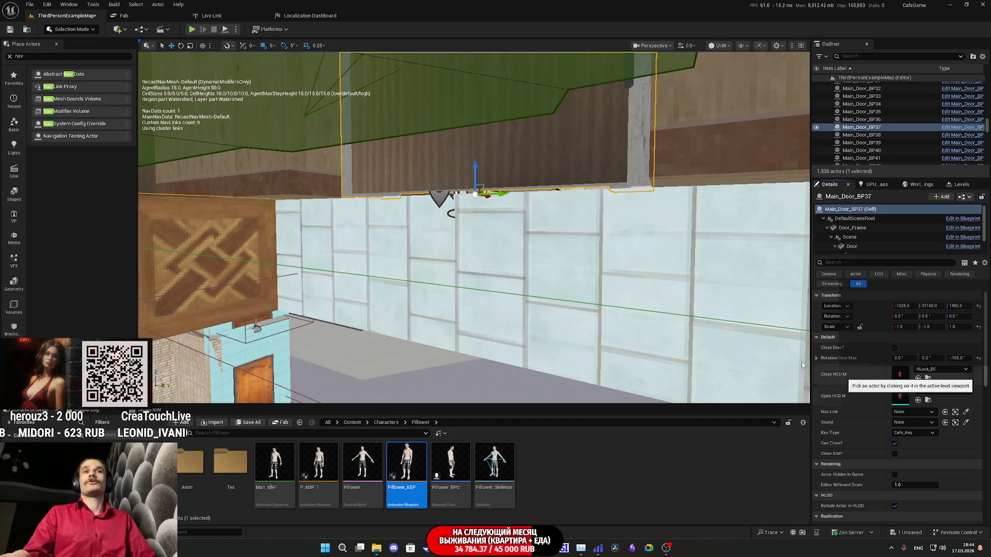
pyautogui.click(443, 198)
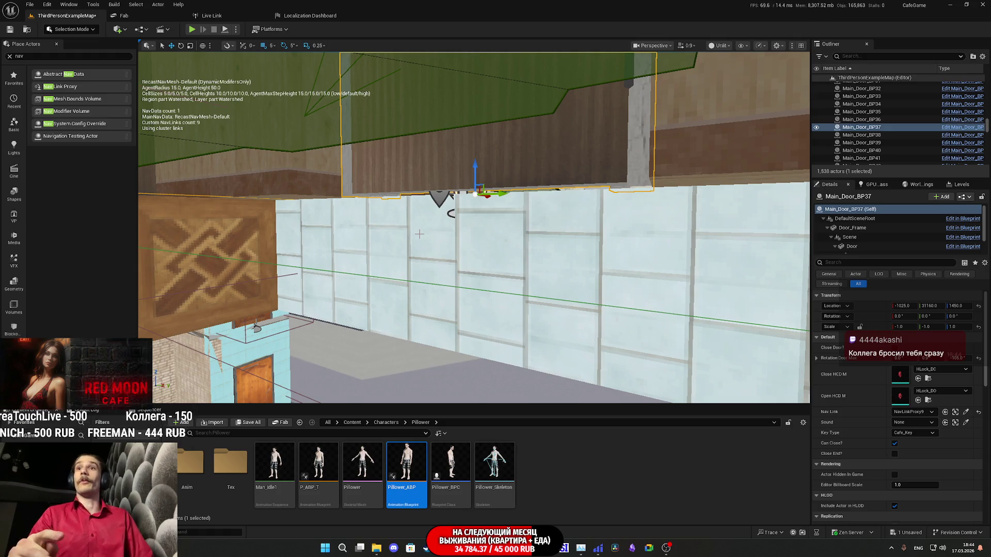
pyautogui.moveTo(480, 256)
pyautogui.mouseDown()
pyautogui.moveTo(480, 289)
pyautogui.moveTo(516, 263)
pyautogui.moveTo(511, 247)
pyautogui.moveTo(307, 417)
pyautogui.mouseUp()
pyautogui.click(248, 423)
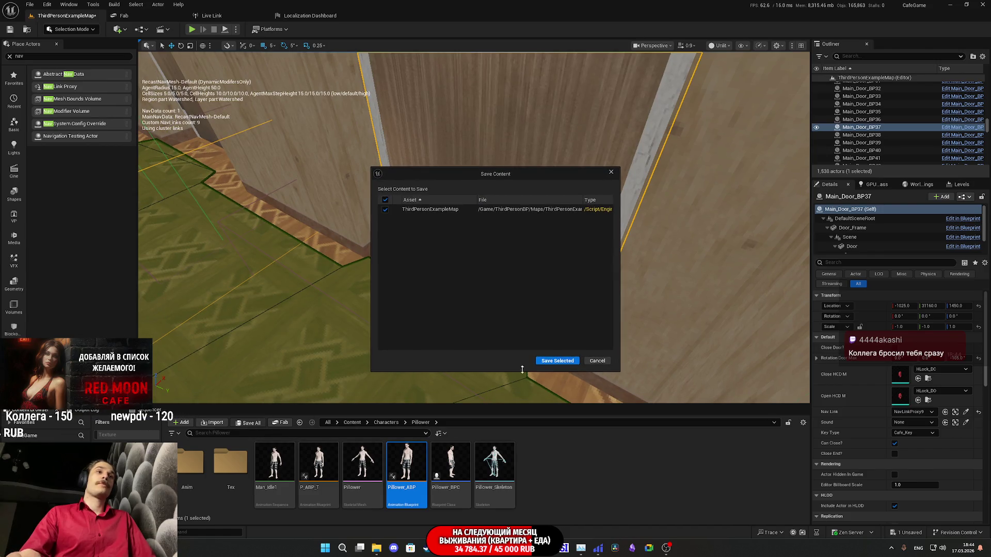
# - Save ThirdPersonExampleMap, then fly the camera above the toilet in the tiled bathroom
pyautogui.click(550, 360)
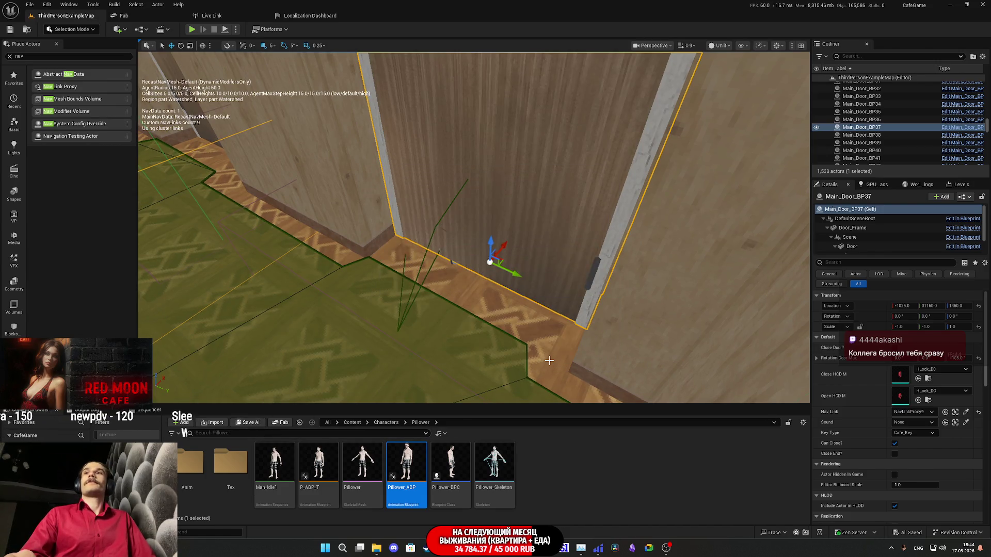
pyautogui.press('f')
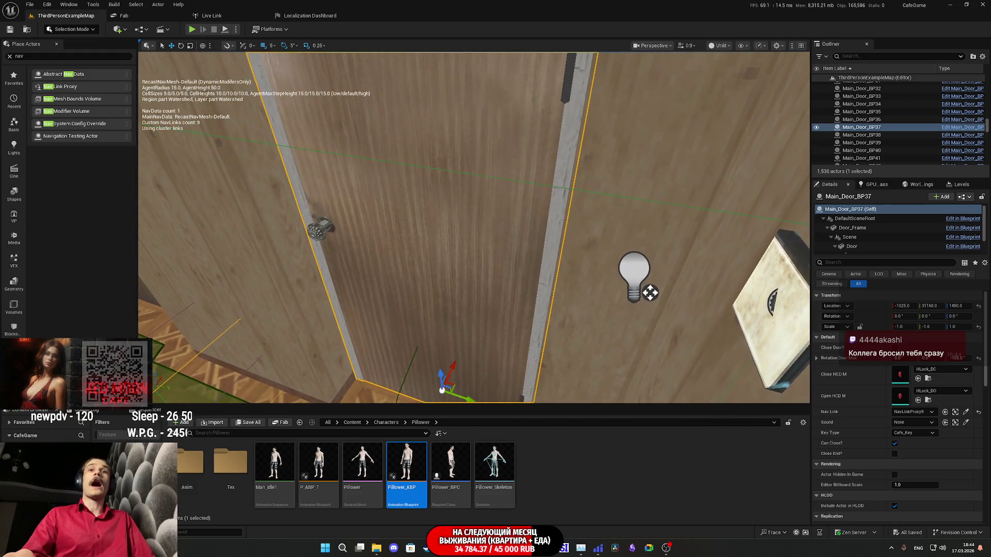
pyautogui.moveTo(649, 293)
pyautogui.mouseDown()
pyautogui.moveTo(670, 376)
pyautogui.moveTo(629, 320)
pyautogui.moveTo(630, 361)
pyautogui.moveTo(627, 353)
pyautogui.moveTo(643, 368)
pyautogui.moveTo(615, 345)
pyautogui.moveTo(642, 374)
pyautogui.mouseUp()
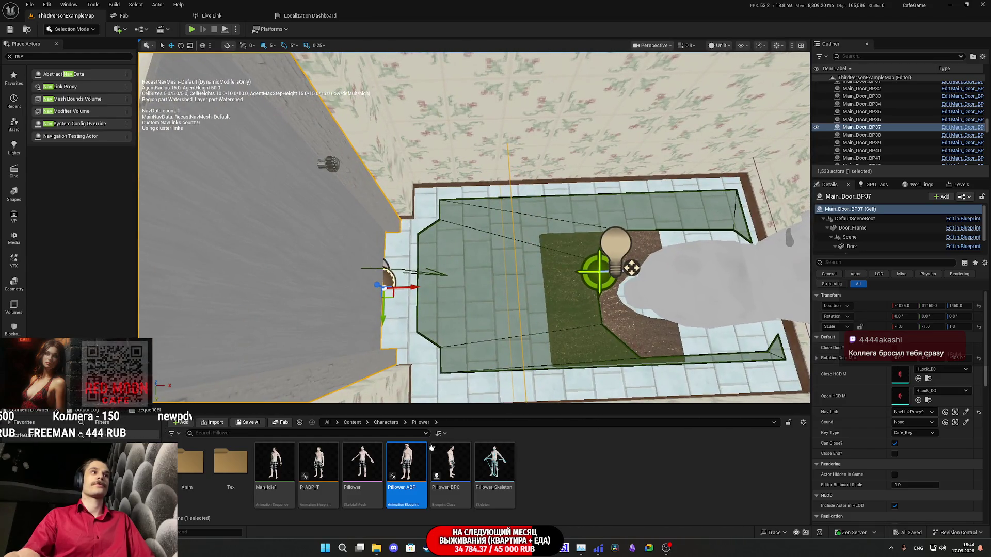
# - Open the BPs folder from the top-level Content and scroll through its blueprint assets
pyautogui.click(352, 423)
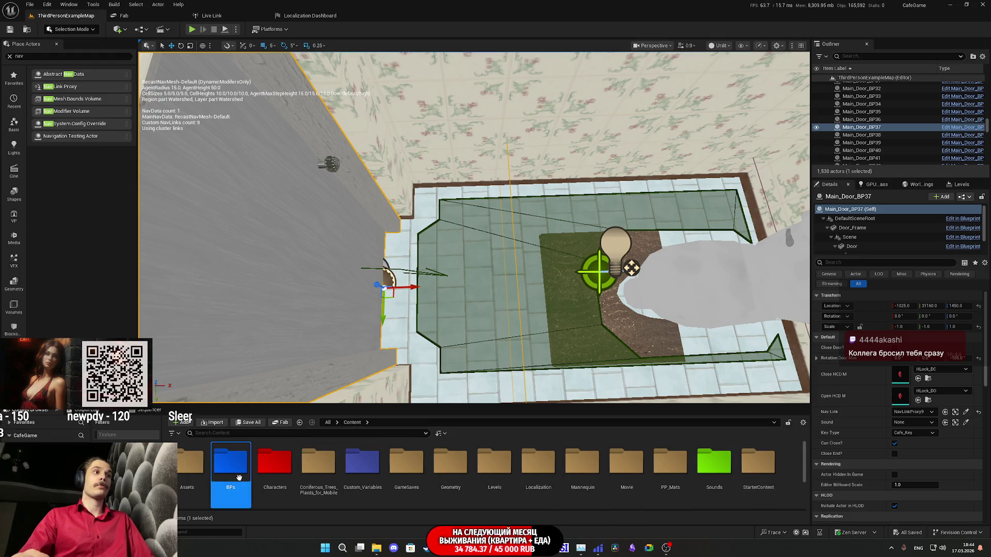
pyautogui.doubleClick(231, 462)
pyautogui.scroll(-4, 645, 480)
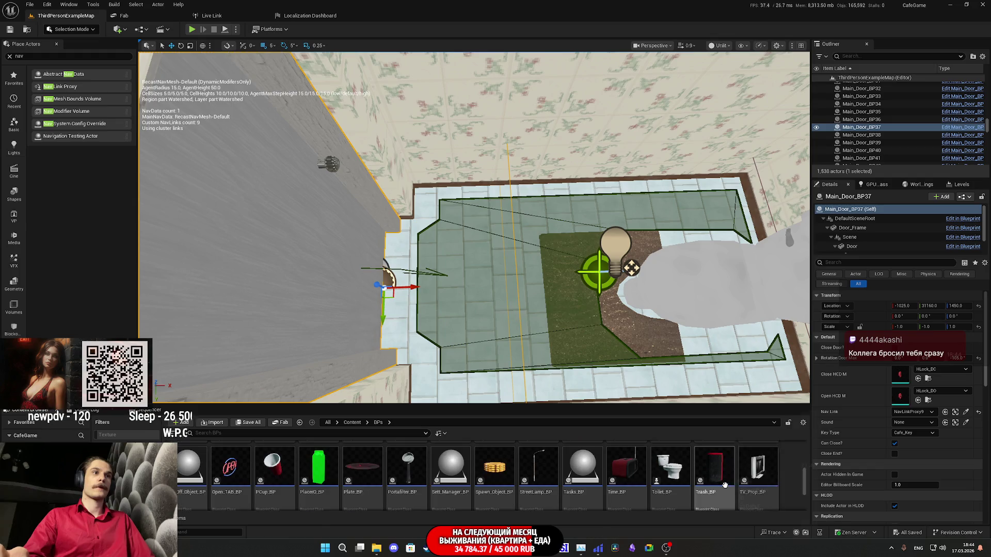
pyautogui.scroll(-2, 725, 480)
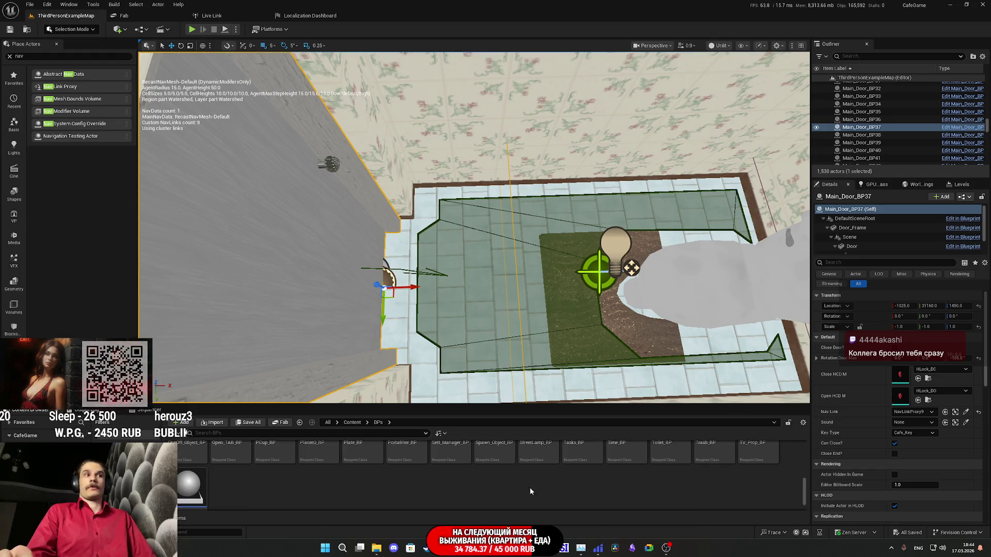
pyautogui.scroll(-2, 516, 486)
pyautogui.scroll(2, 503, 488)
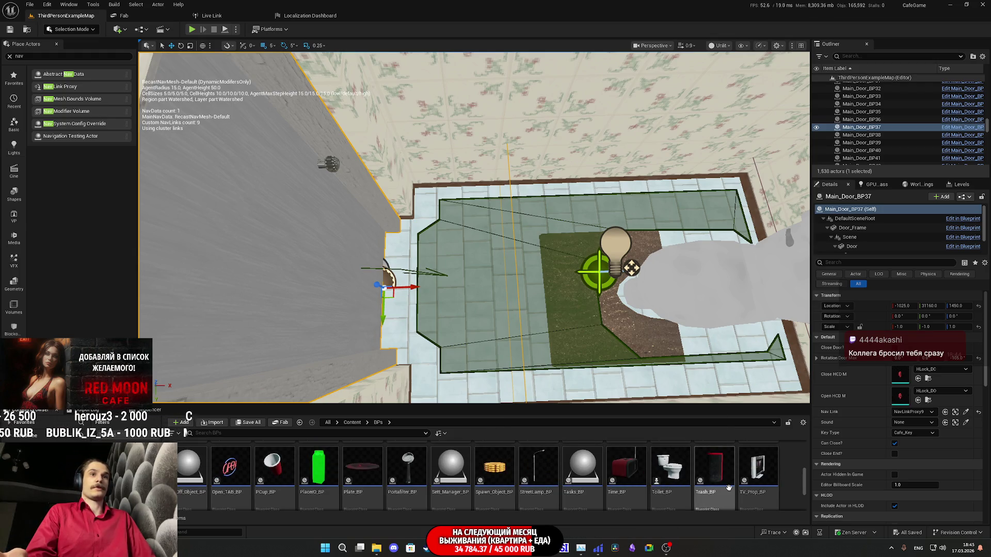
pyautogui.scroll(1, 744, 487)
pyautogui.scroll(1, 743, 488)
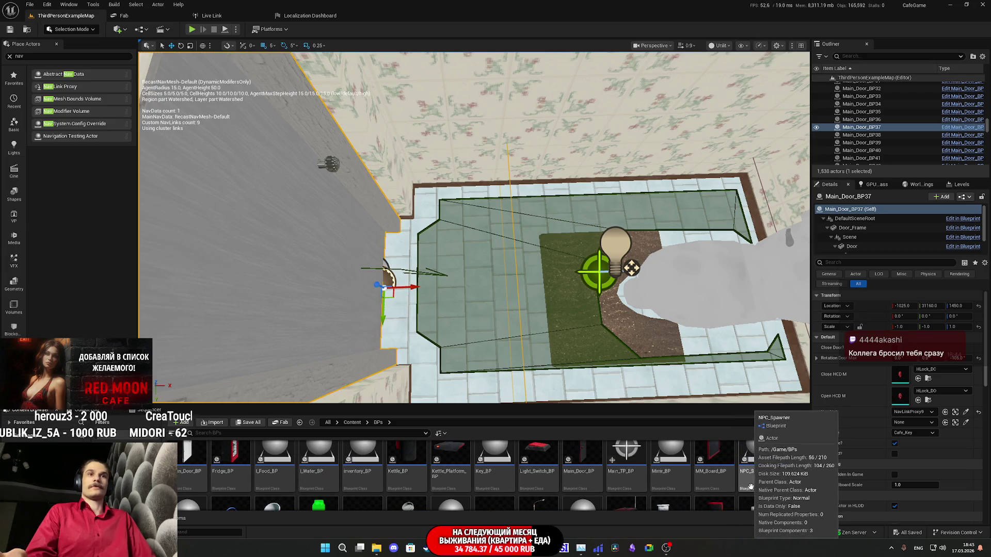
pyautogui.scroll(1, 770, 486)
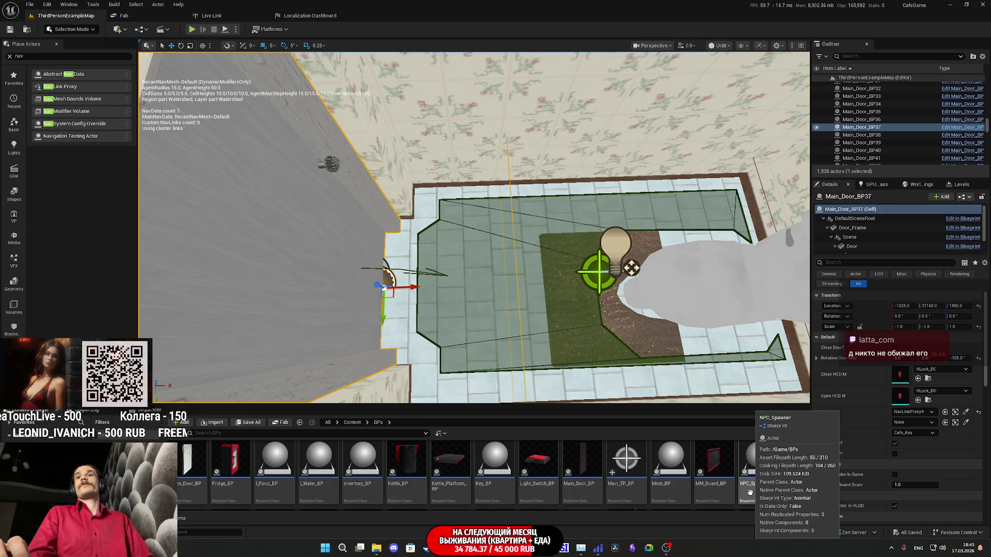
pyautogui.scroll(1, 750, 492)
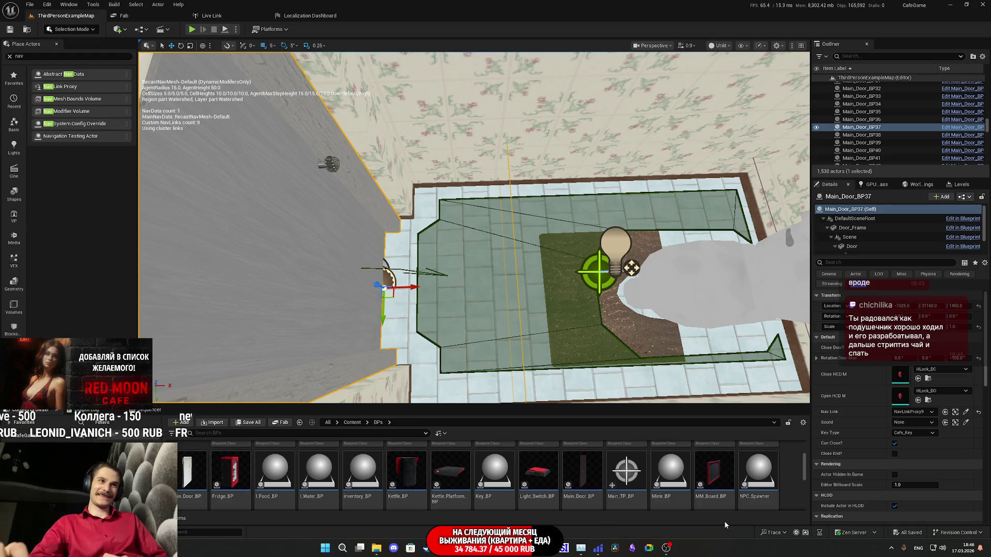
# - Bring the viewport camera closer over the bathroom door area
pyautogui.moveTo(516, 258)
pyautogui.mouseDown()
pyautogui.moveTo(666, 258)
pyautogui.moveTo(624, 418)
pyautogui.mouseUp()
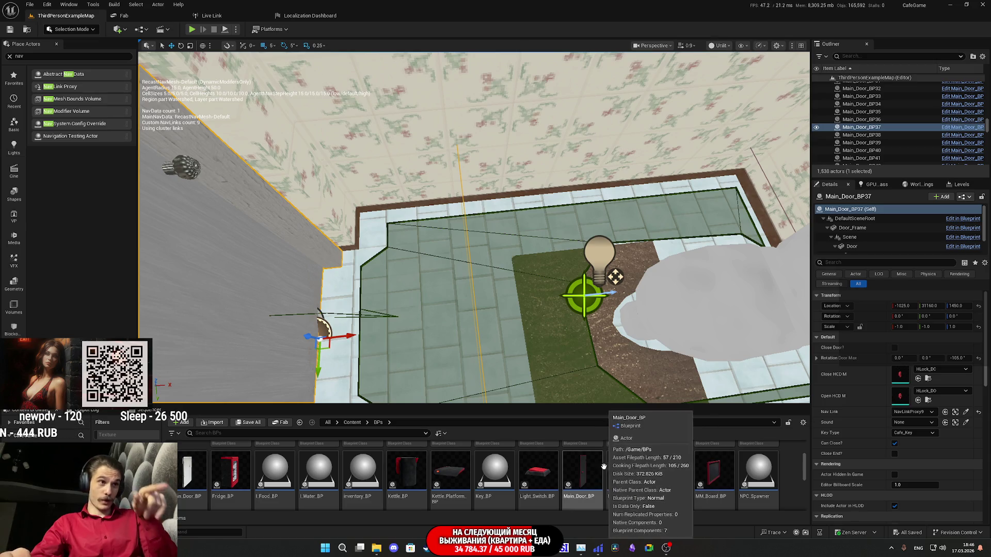
pyautogui.moveTo(569, 472)
pyautogui.scroll(-1, 570, 473)
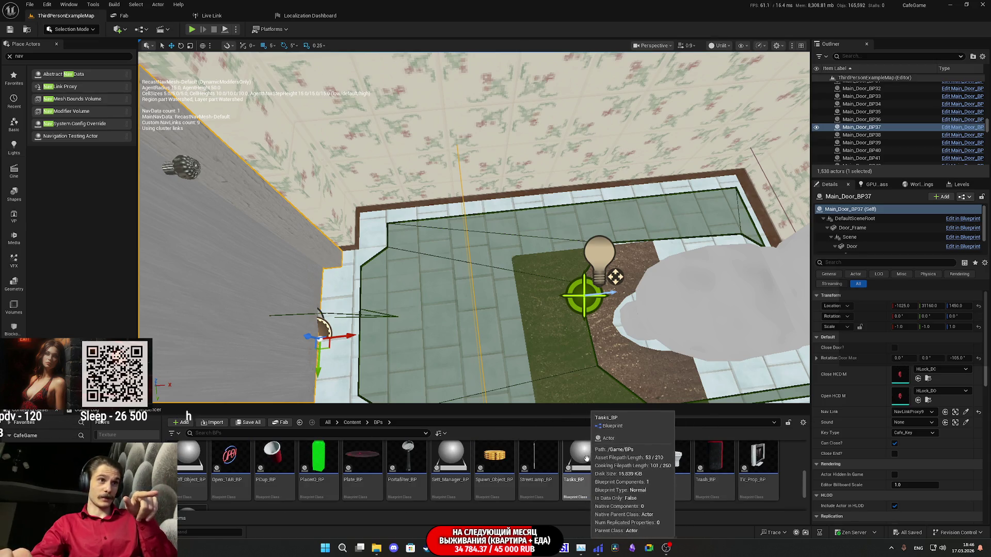
# - Navigate from Content into the Trigger folder, briefly stepping into and out of PP_Mats
pyautogui.click(354, 422)
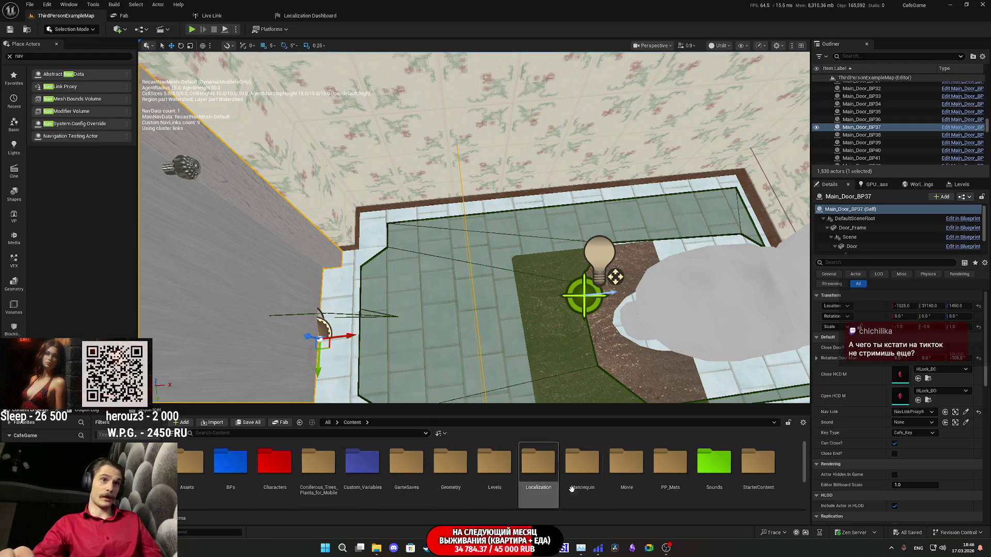
pyautogui.doubleClick(675, 494)
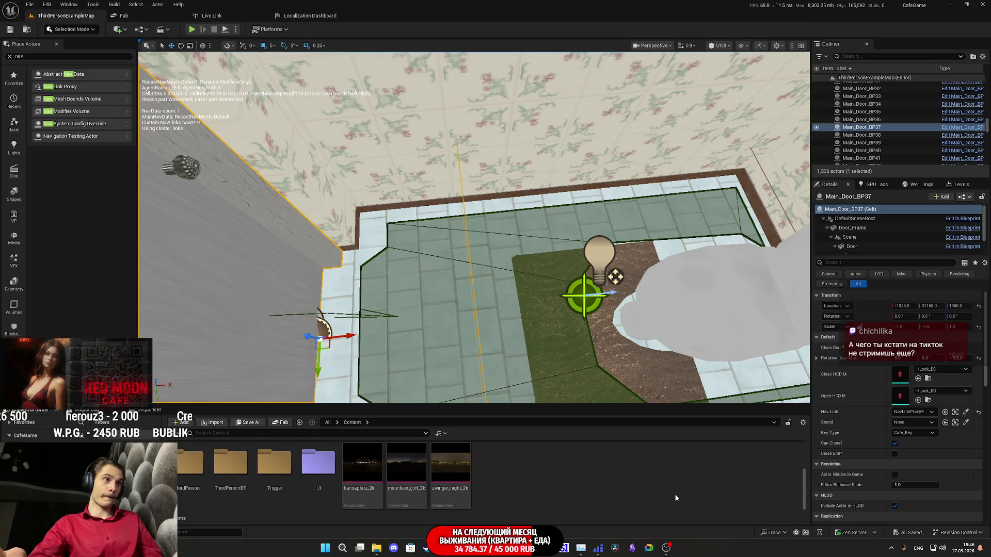
pyautogui.hotkey('alt', 'Left')
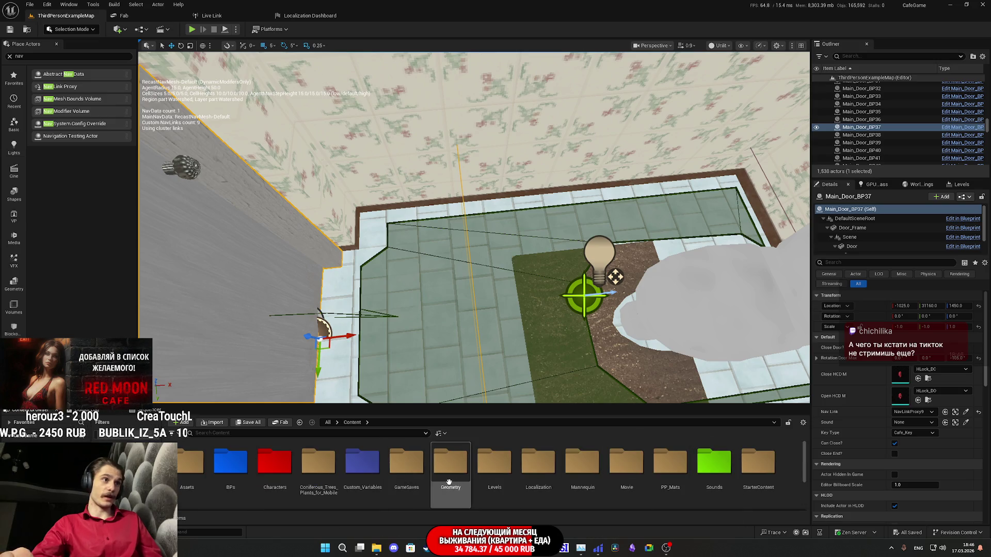
pyautogui.scroll(-2, 448, 481)
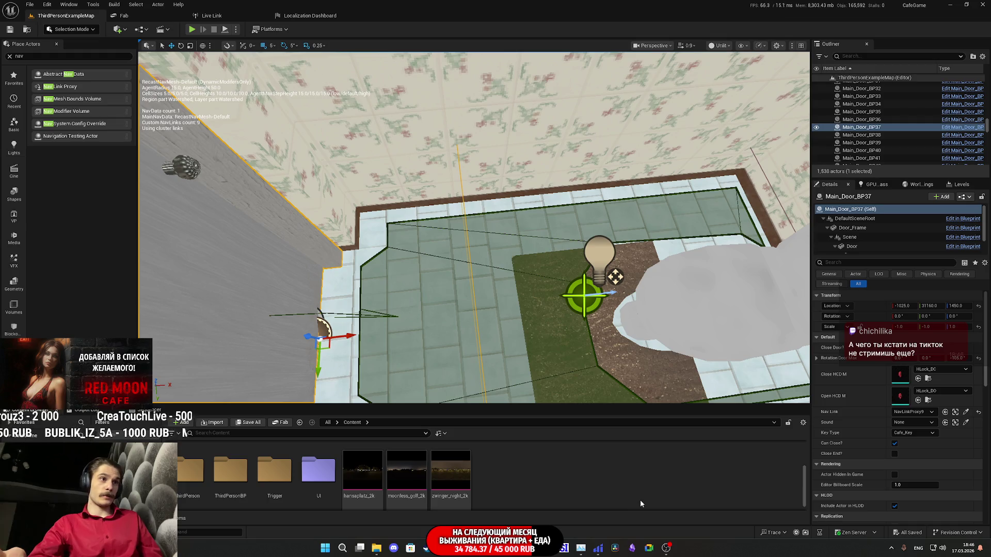
pyautogui.doubleClick(275, 470)
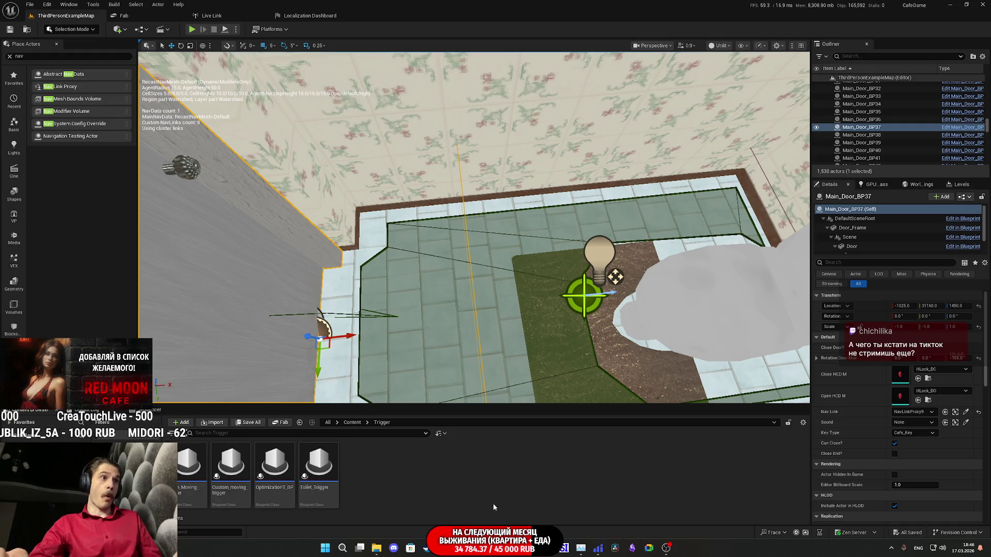
# - Duplicate the Toilet_Trigger blueprint and name the copy Toilet_Trigger_A
pyautogui.rightClick(320, 467)
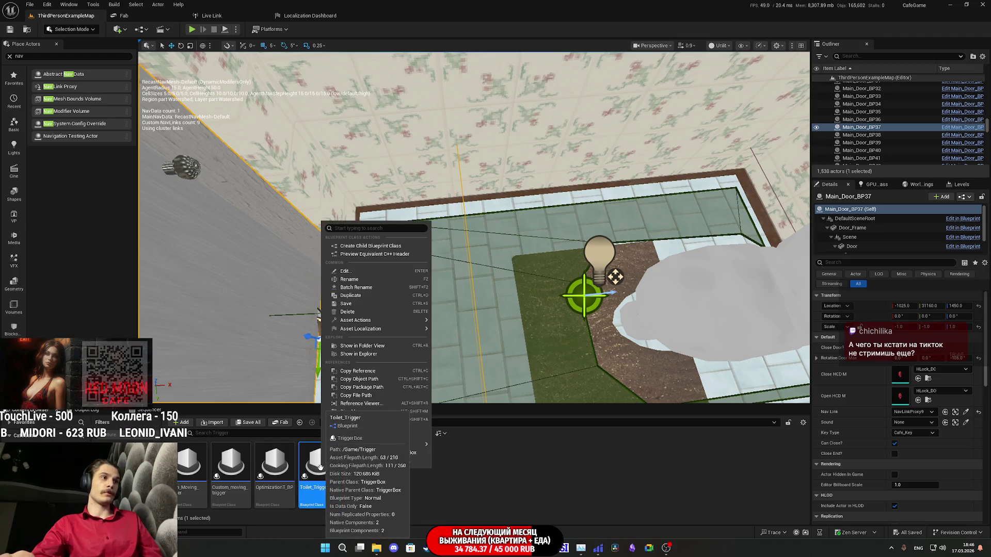
pyautogui.click(360, 295)
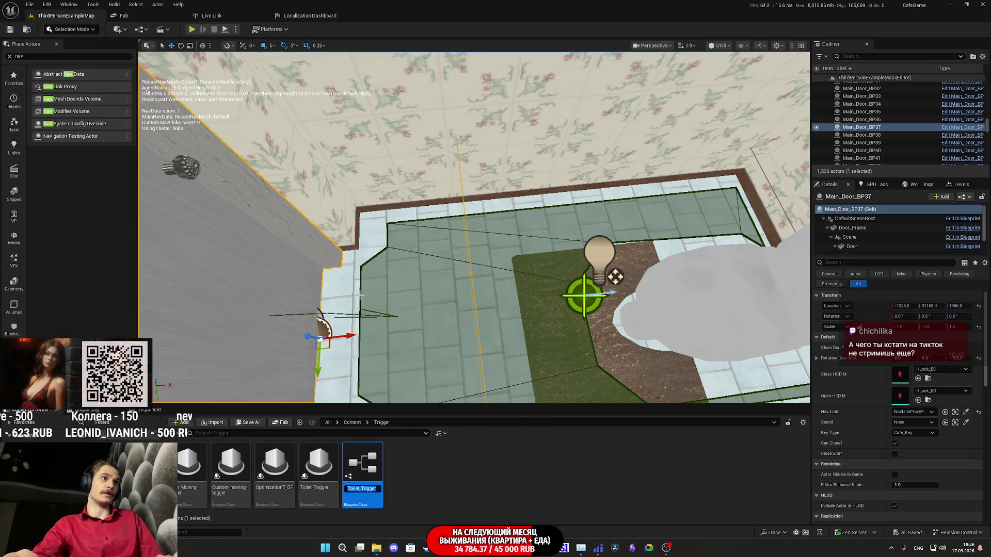
pyautogui.press('BackSpace')
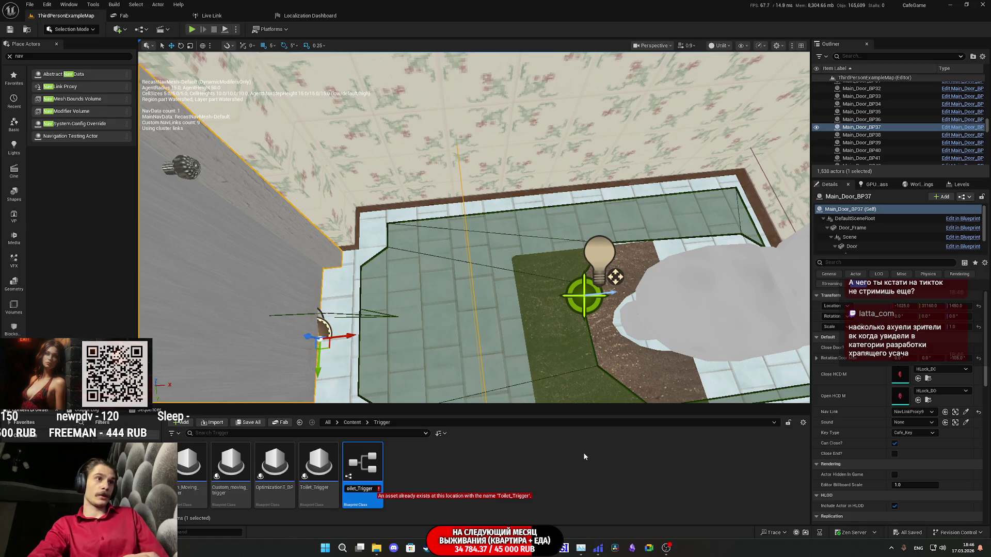
pyautogui.write('_Ap')
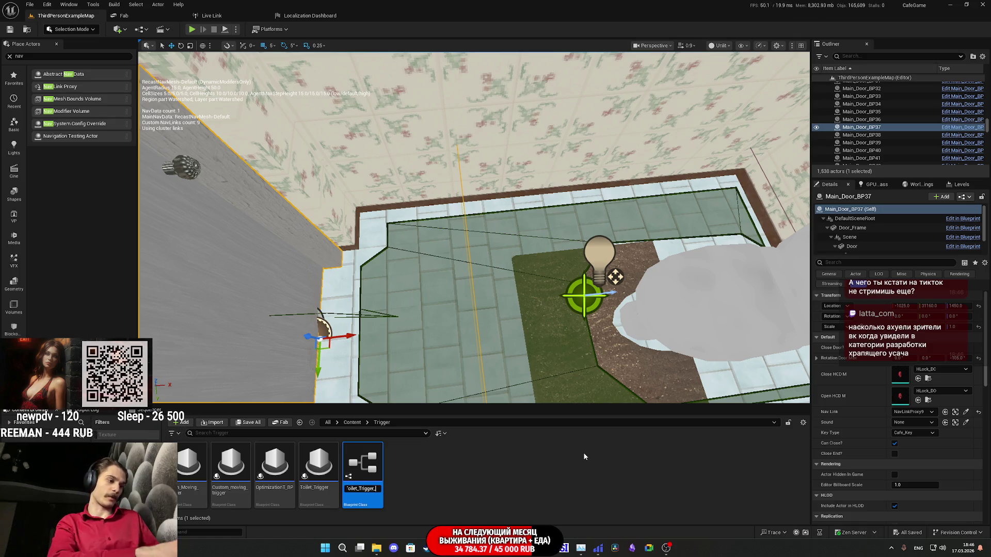
pyautogui.press('BackSpace')
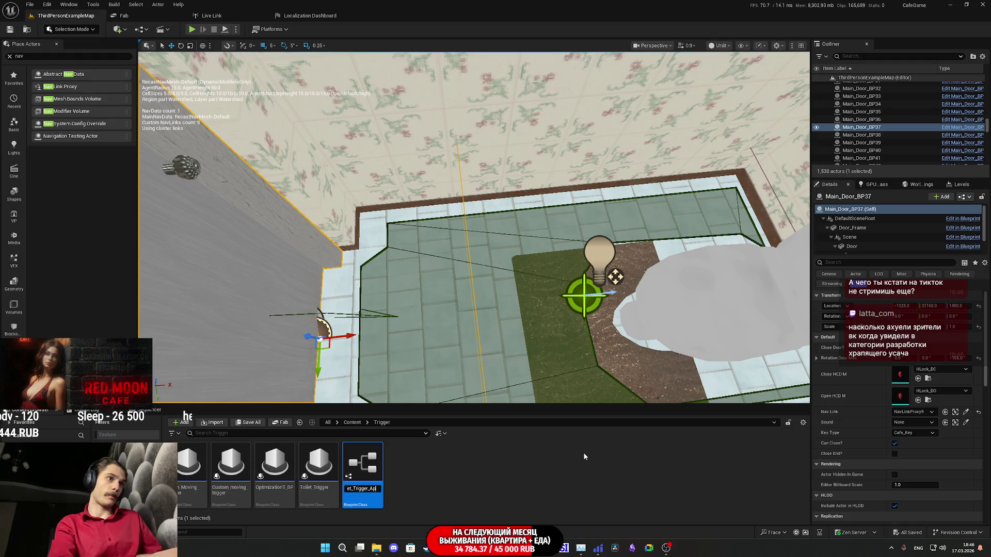
pyautogui.press('Return')
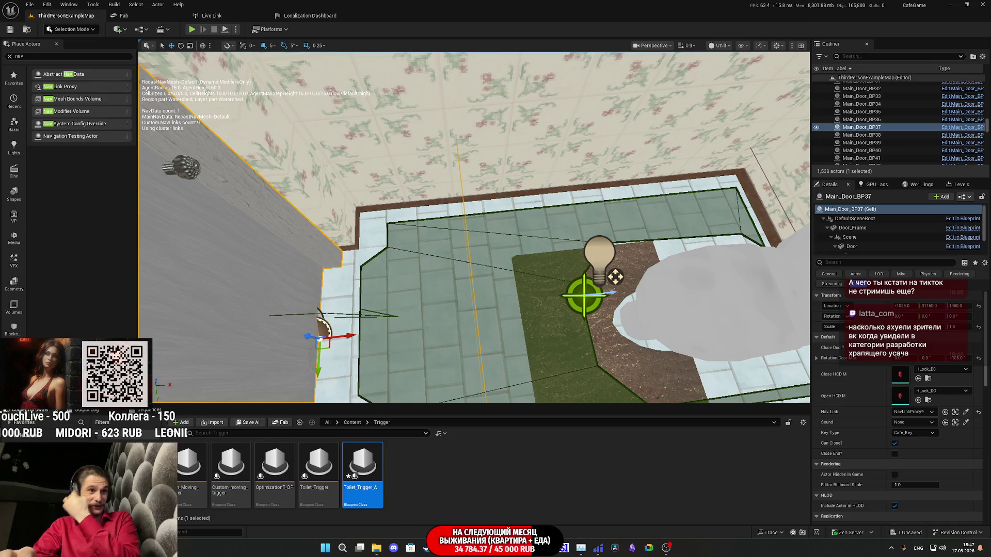
# - Browse the Twitch dashboard and Software and Game Development directory in Chrome, then return to Pillower_BPC
pyautogui.click(444, 548)
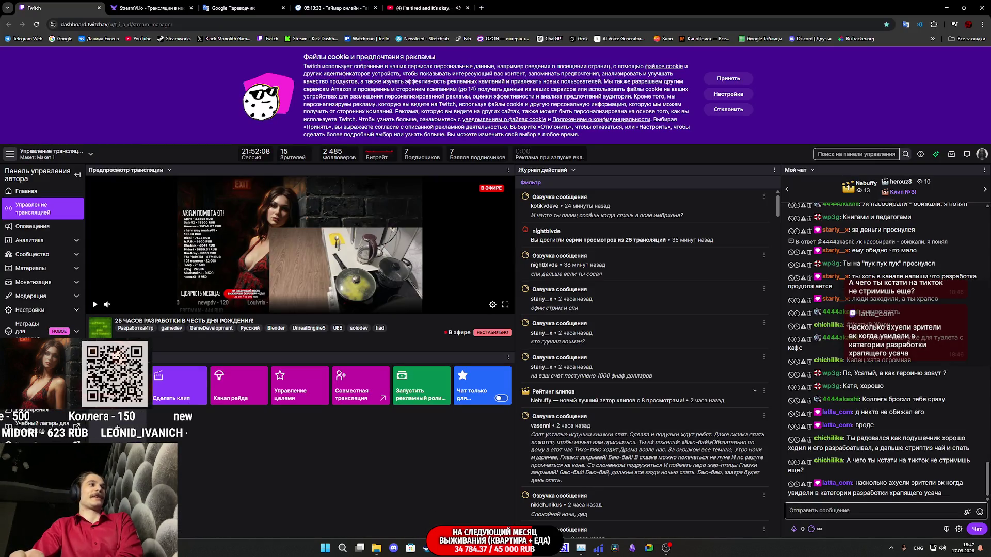
pyautogui.middleClick(272, 38)
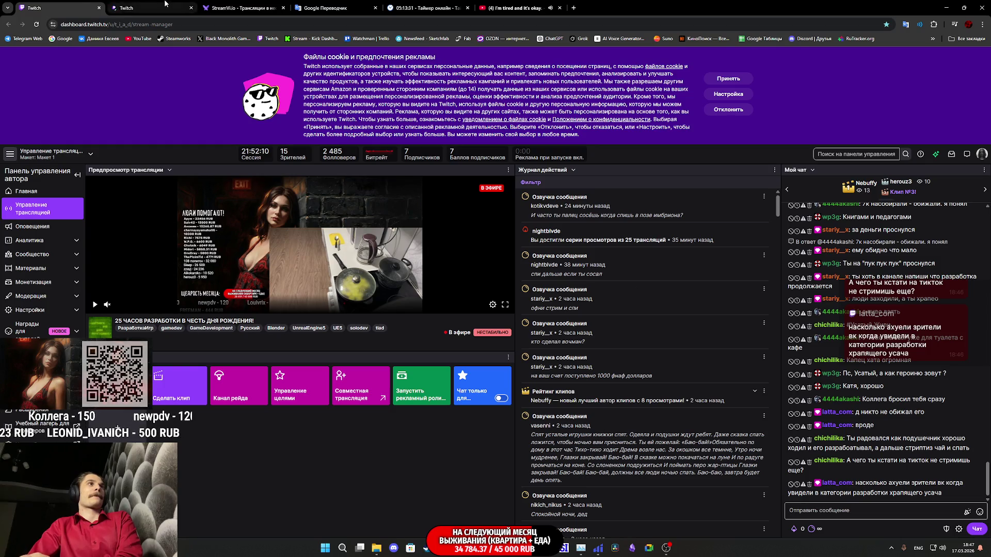
pyautogui.click(137, 9)
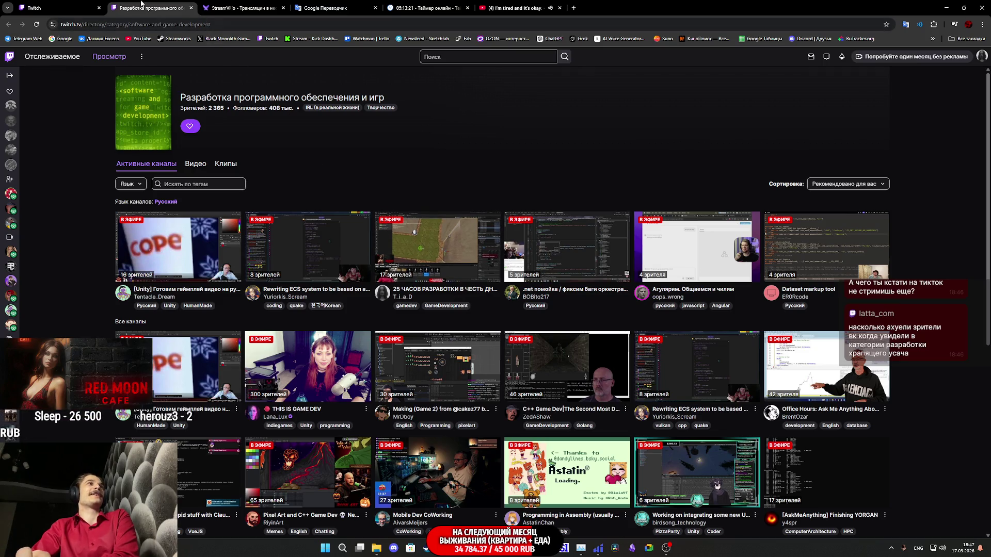
pyautogui.middleClick(141, 2)
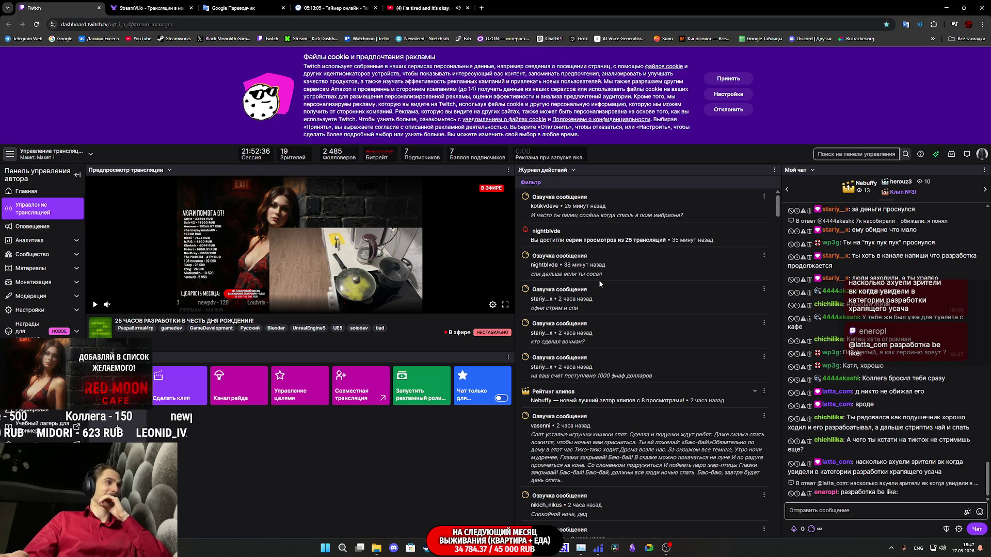
pyautogui.click(133, 335)
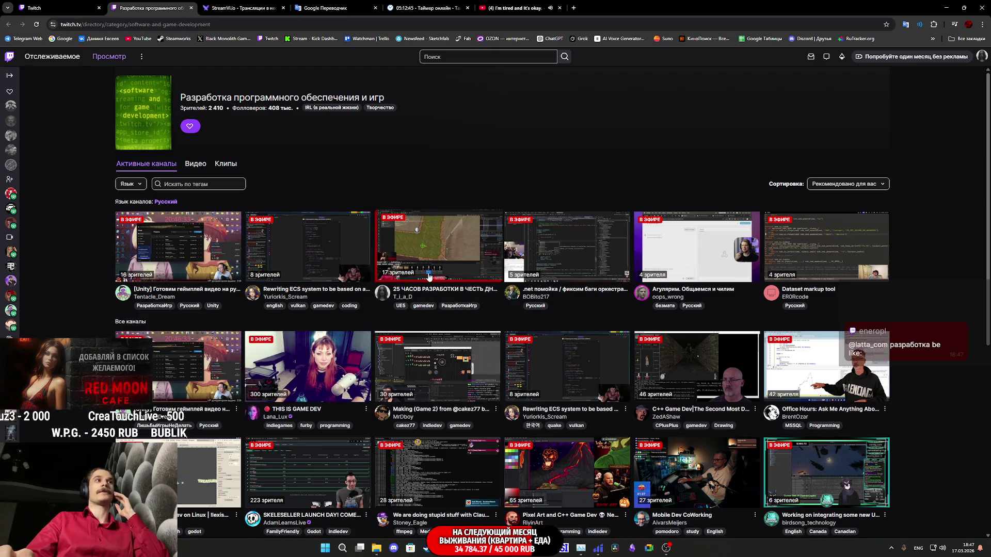
pyautogui.middleClick(176, 3)
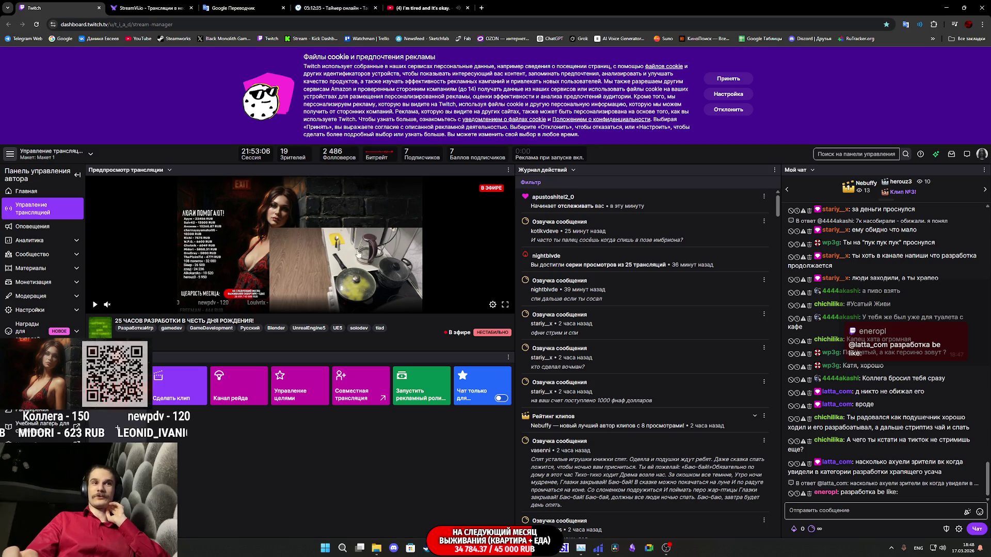
pyautogui.hotkey('alt', 'Tab')
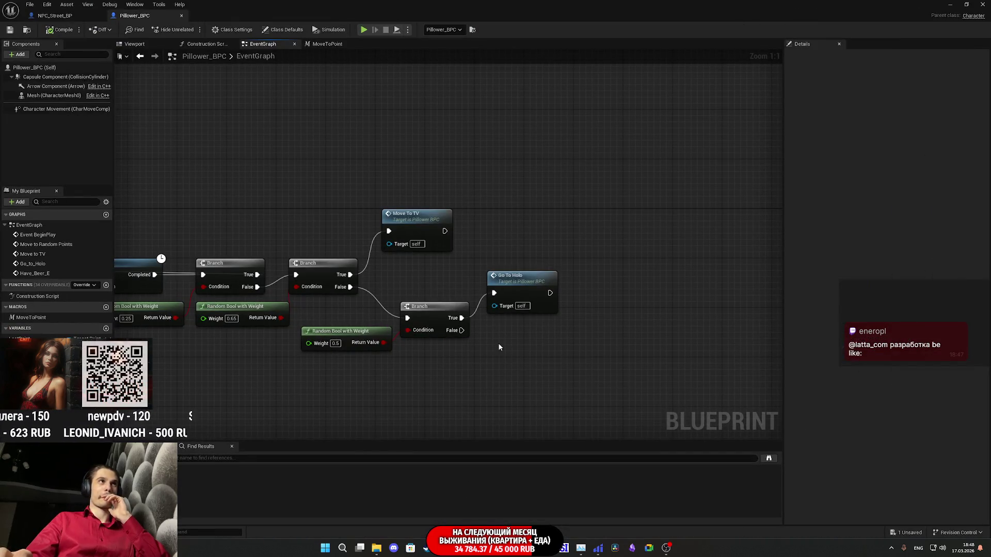
# - Open Toilet_Trigger_A in the Blueprint editor and pan to its overlap event nodes
pyautogui.click(950, 4)
pyautogui.doubleClick(376, 472)
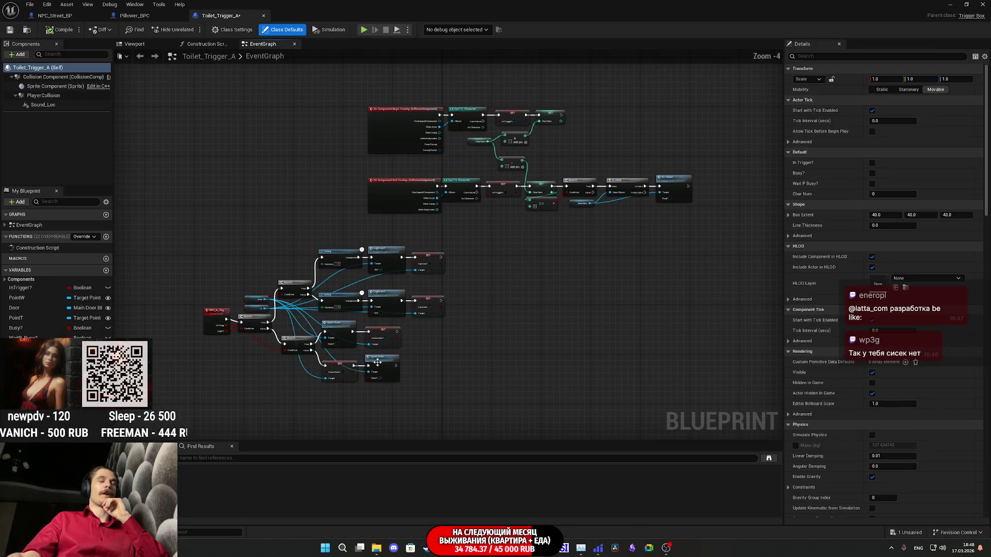
pyautogui.scroll(5, 288, 360)
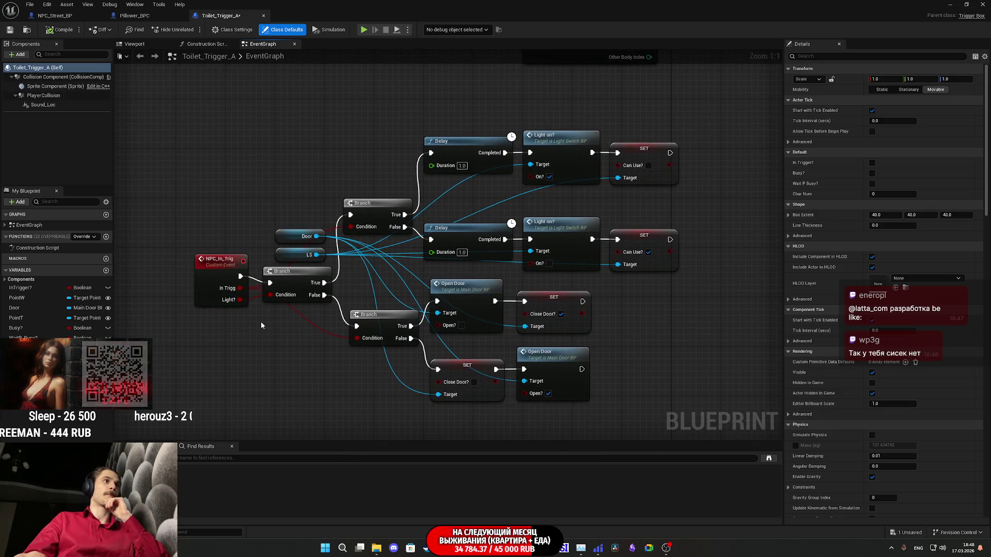
pyautogui.moveTo(298, 336); pyautogui.dragTo(293, 352)
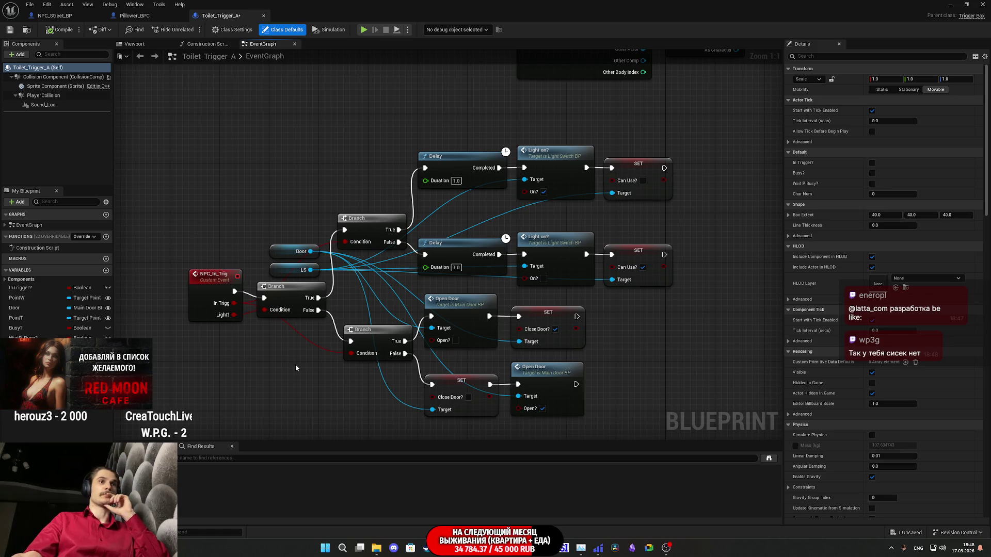
pyautogui.scroll(-2, 298, 367)
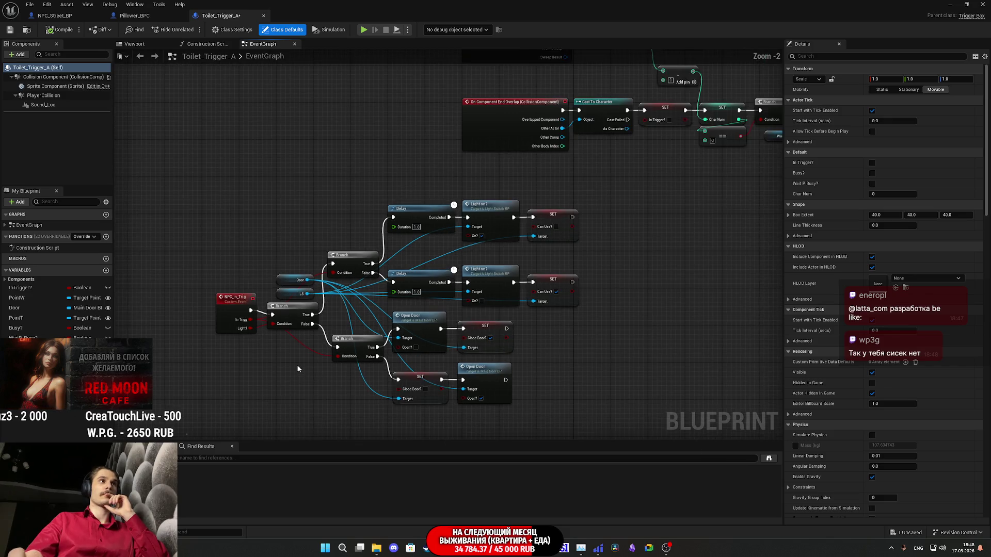
pyautogui.scroll(-6, 298, 368)
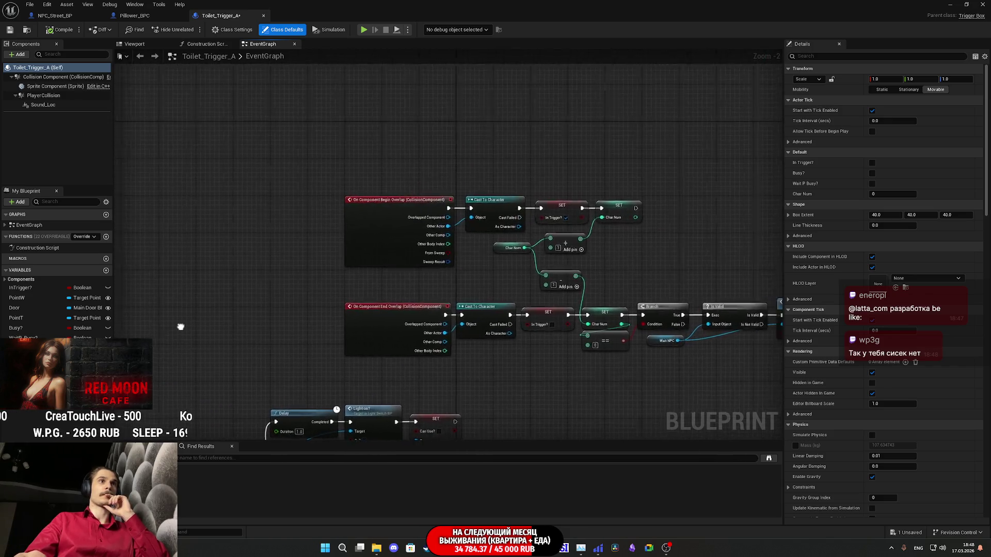
pyautogui.scroll(5, 434, 227)
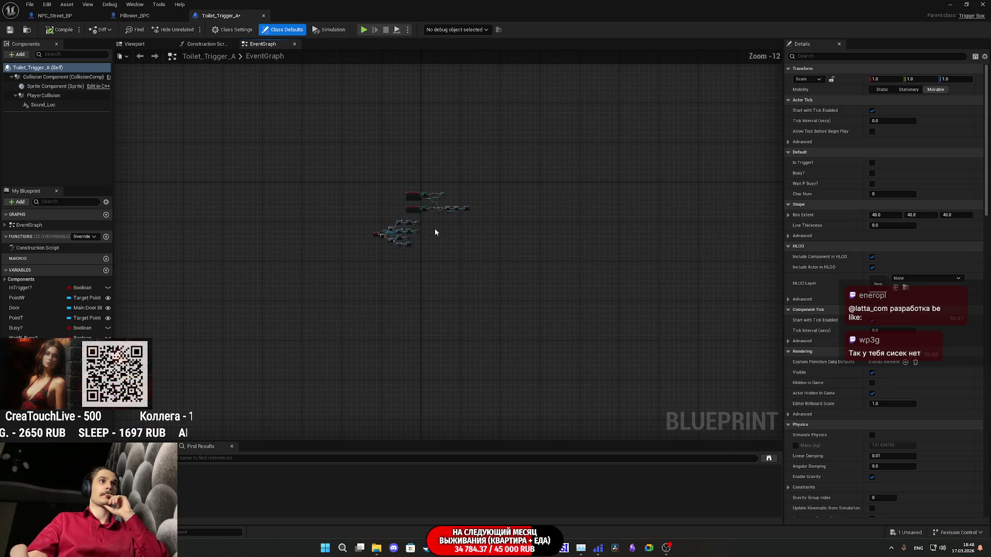
pyautogui.scroll(2, 424, 225)
pyautogui.moveTo(431, 220)
pyautogui.mouseDown()
pyautogui.moveTo(533, 280)
pyautogui.moveTo(530, 407)
pyautogui.moveTo(542, 219)
pyautogui.moveTo(552, 204)
pyautogui.moveTo(474, 335)
pyautogui.moveTo(515, 261)
pyautogui.moveTo(386, 390)
pyautogui.moveTo(321, 398)
pyautogui.mouseUp()
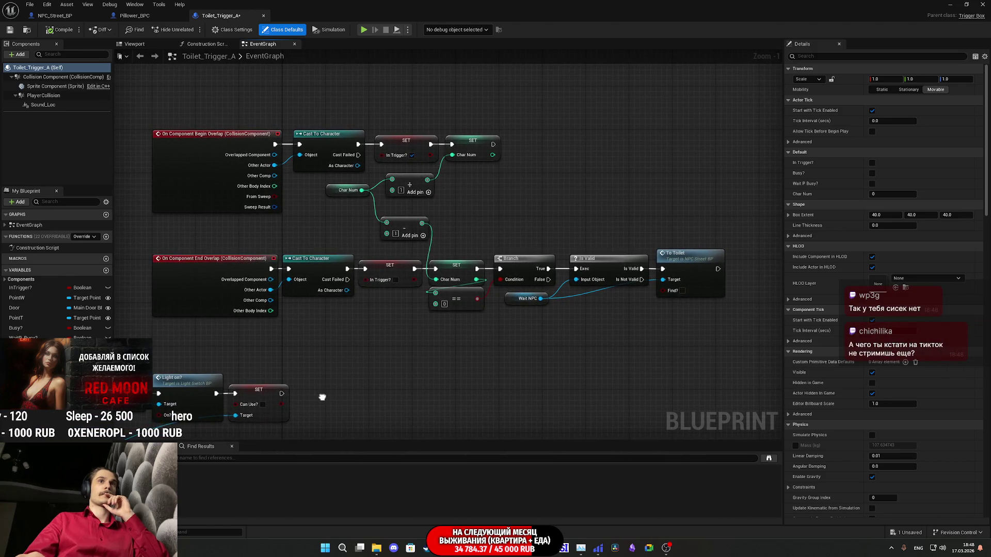
# - Review the NPC_In_Trig branch, To Toilet and Is Valid nodes, then save Toilet_Trigger_A
pyautogui.scroll(-2, 522, 296)
pyautogui.moveTo(522, 297); pyautogui.dragTo(242, 284)
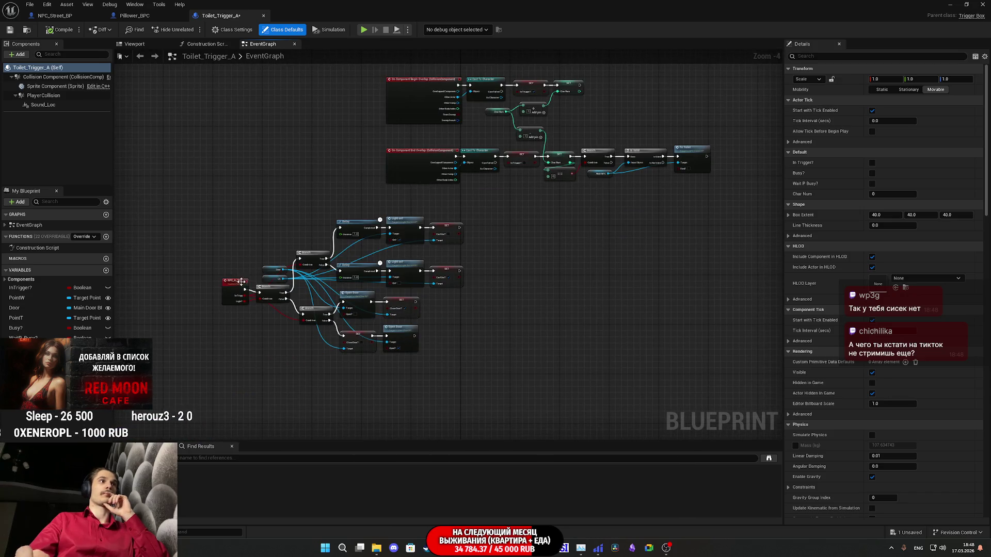
pyautogui.scroll(4, 258, 319)
pyautogui.scroll(-3, 258, 318)
pyautogui.moveTo(289, 331); pyautogui.dragTo(349, 305)
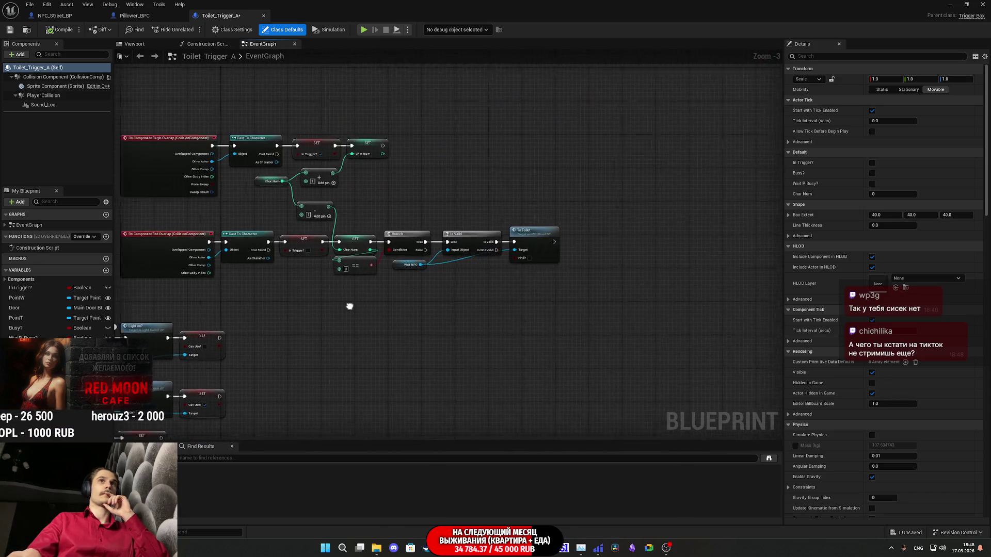
pyautogui.scroll(4, 510, 266)
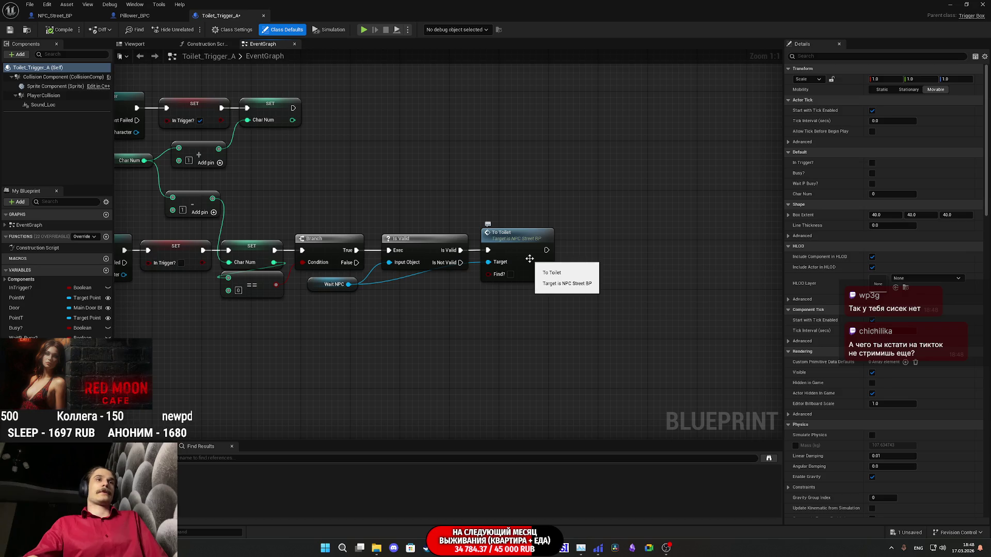
pyautogui.moveTo(386, 320)
pyautogui.mouseDown()
pyautogui.moveTo(739, 336)
pyautogui.moveTo(712, 368)
pyautogui.mouseUp()
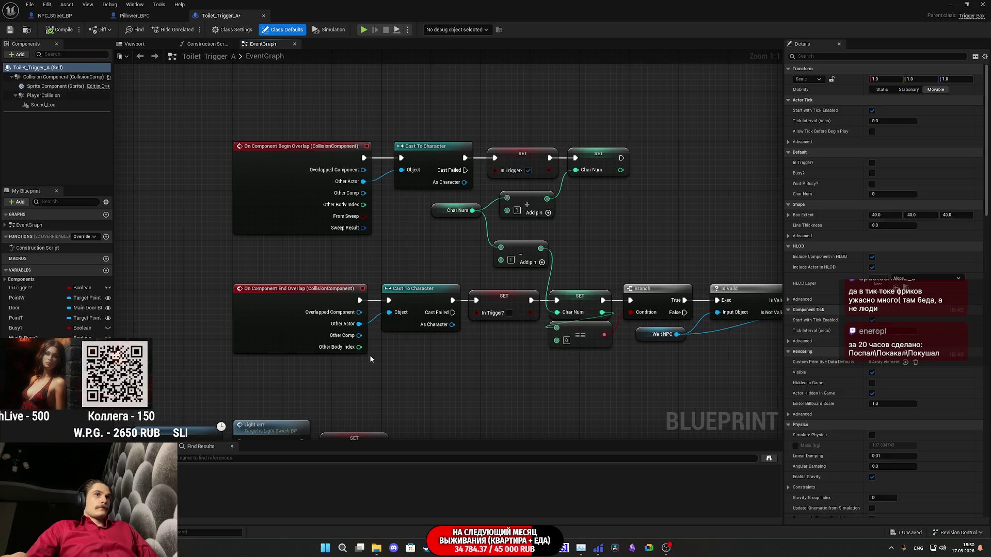
pyautogui.moveTo(371, 359); pyautogui.dragTo(424, 354)
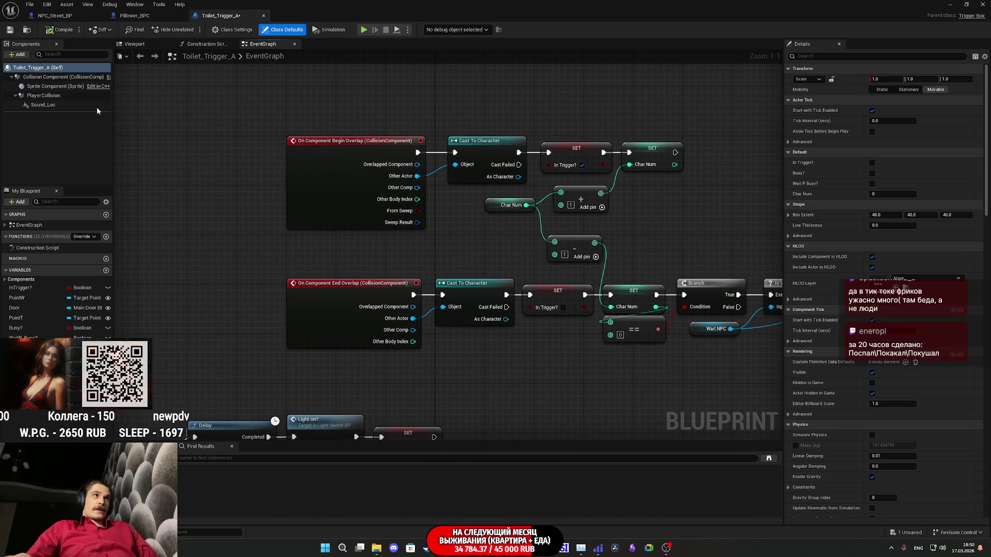
pyautogui.click(10, 30)
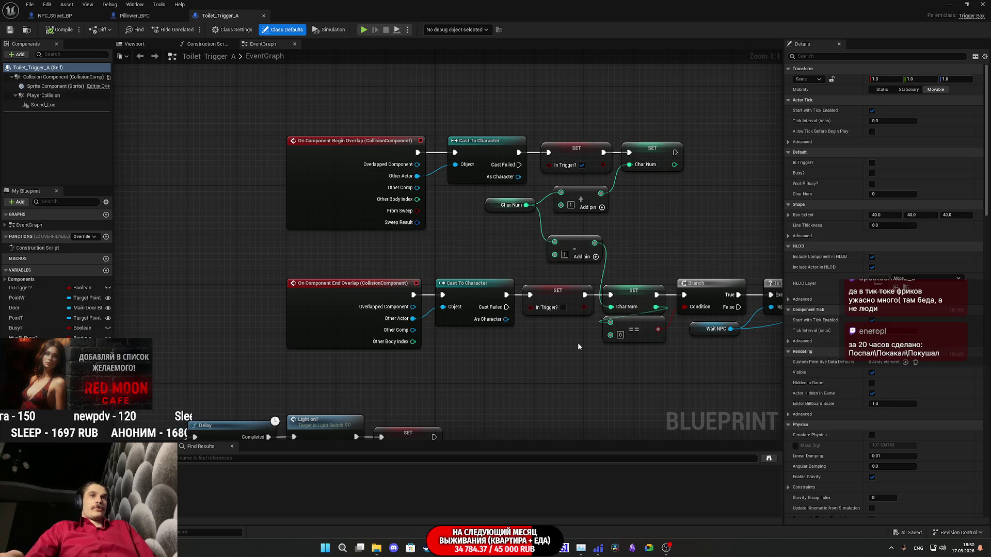
# - Center the End Overlap chain and select the Wait NPC getter to show its variable details
pyautogui.moveTo(577, 342); pyautogui.dragTo(248, 298)
pyautogui.moveTo(503, 314)
pyautogui.mouseDown()
pyautogui.moveTo(571, 287)
pyautogui.moveTo(691, 330)
pyautogui.moveTo(732, 281)
pyautogui.moveTo(661, 357)
pyautogui.mouseUp()
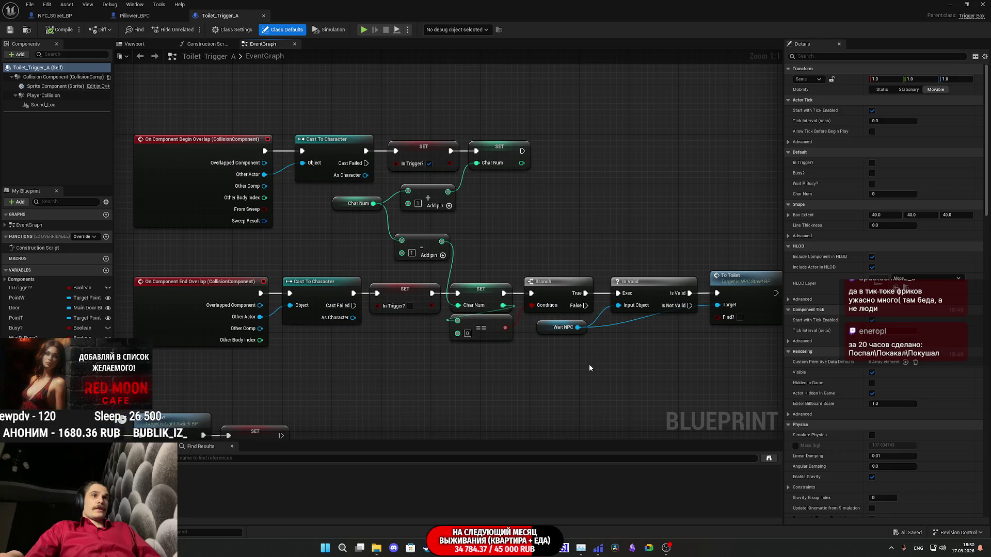
pyautogui.moveTo(589, 368); pyautogui.dragTo(526, 364)
pyautogui.moveTo(457, 356)
pyautogui.mouseDown()
pyautogui.moveTo(464, 354)
pyautogui.moveTo(411, 352)
pyautogui.moveTo(714, 162)
pyautogui.moveTo(389, 153)
pyautogui.moveTo(491, 288)
pyautogui.moveTo(414, 337)
pyautogui.mouseUp()
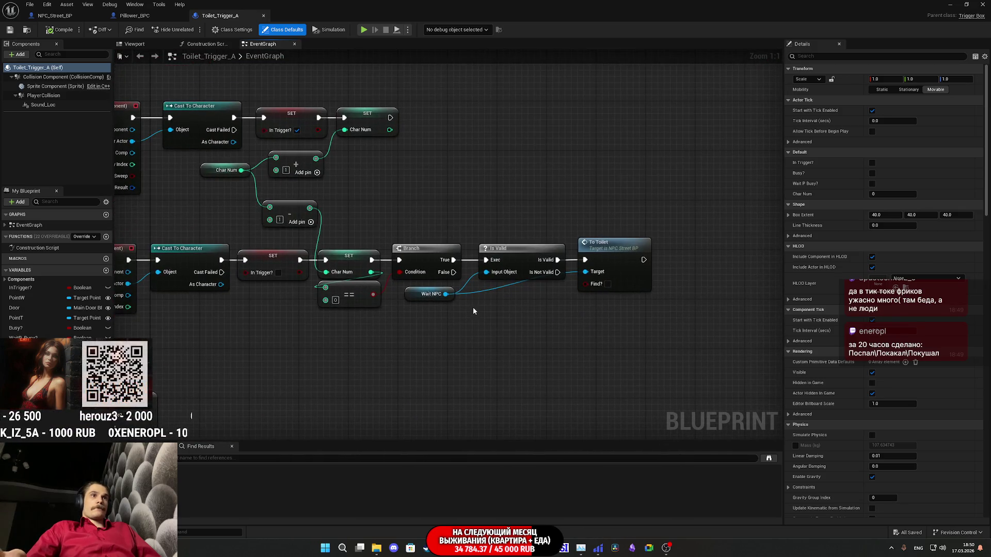
pyautogui.moveTo(472, 307); pyautogui.dragTo(419, 339)
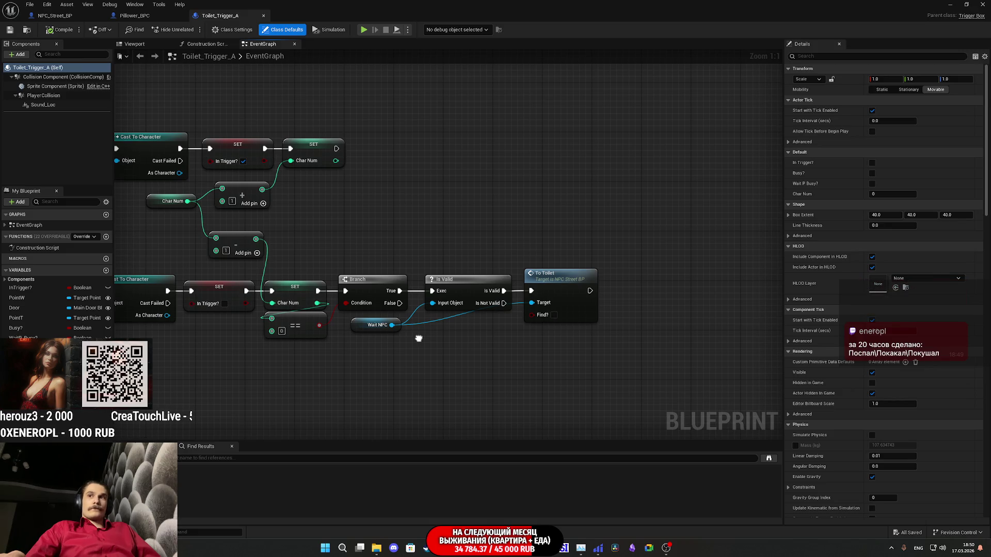
pyautogui.moveTo(515, 355)
pyautogui.mouseDown()
pyautogui.moveTo(609, 312)
pyautogui.moveTo(524, 342)
pyautogui.moveTo(509, 336)
pyautogui.mouseUp()
pyautogui.click(480, 345)
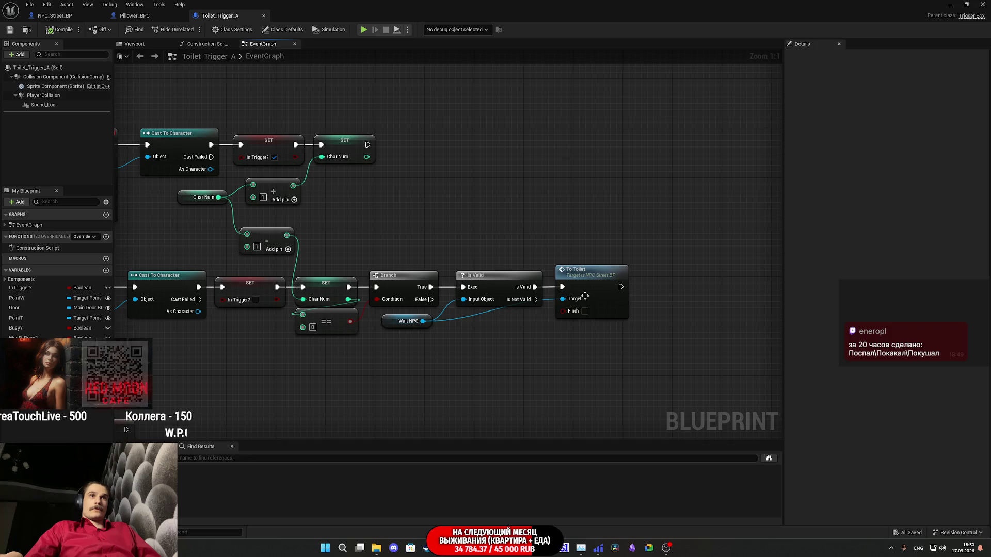
pyautogui.click(391, 322)
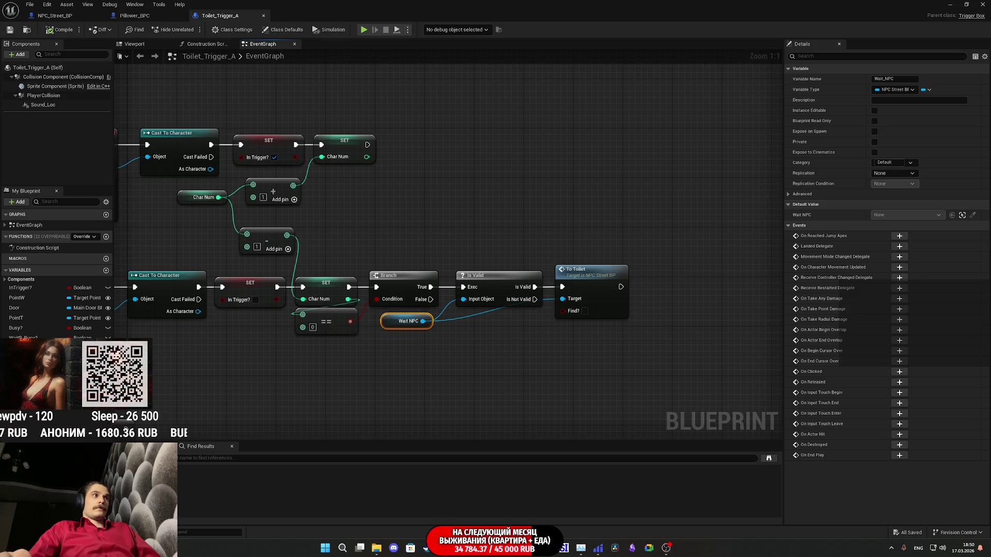
# - Rename Wait_NPC to Wait_Pillower and change its type to a Pillower BPC object reference
pyautogui.click(801, 194)
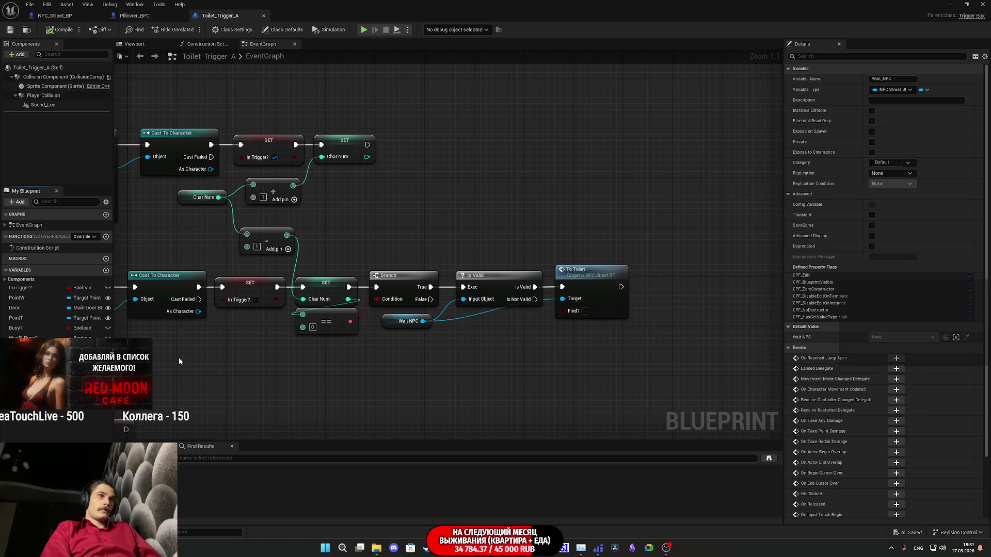
pyautogui.write('illower')
pyautogui.press('Return')
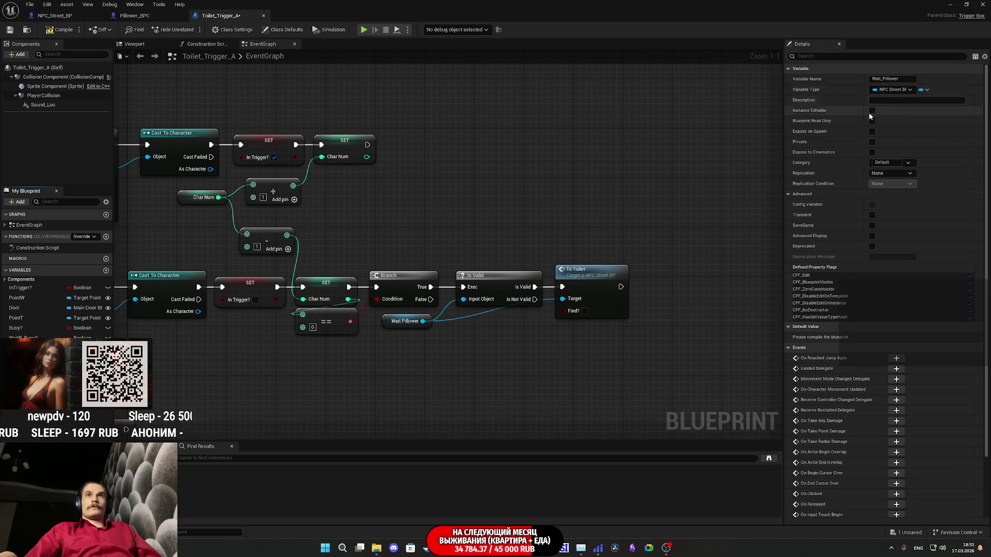
pyautogui.click(899, 92)
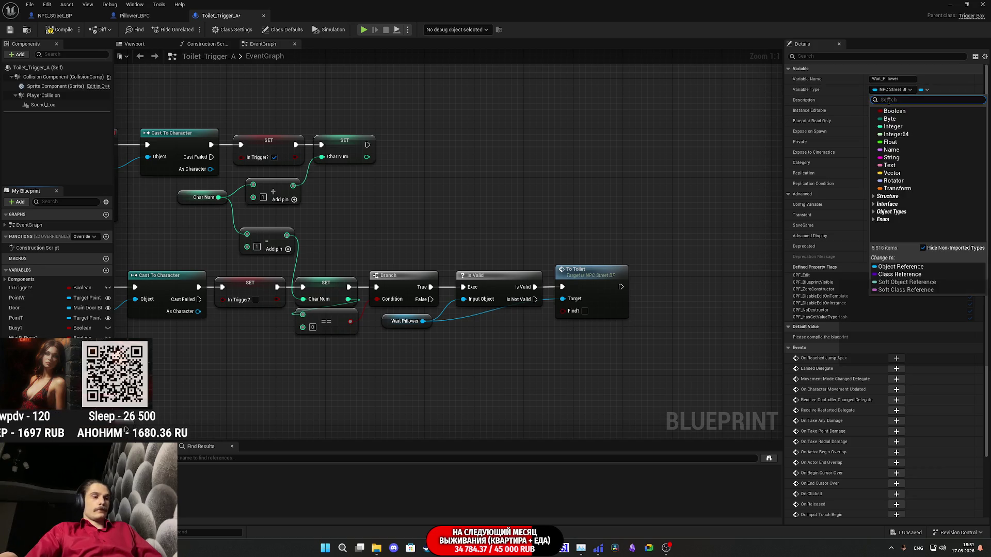
pyautogui.write('pillo')
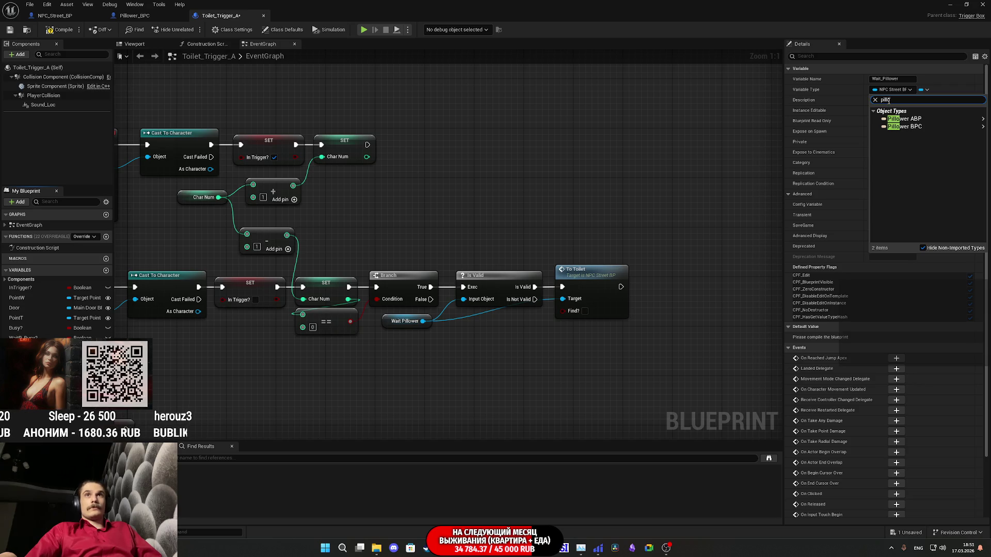
pyautogui.moveTo(926, 123)
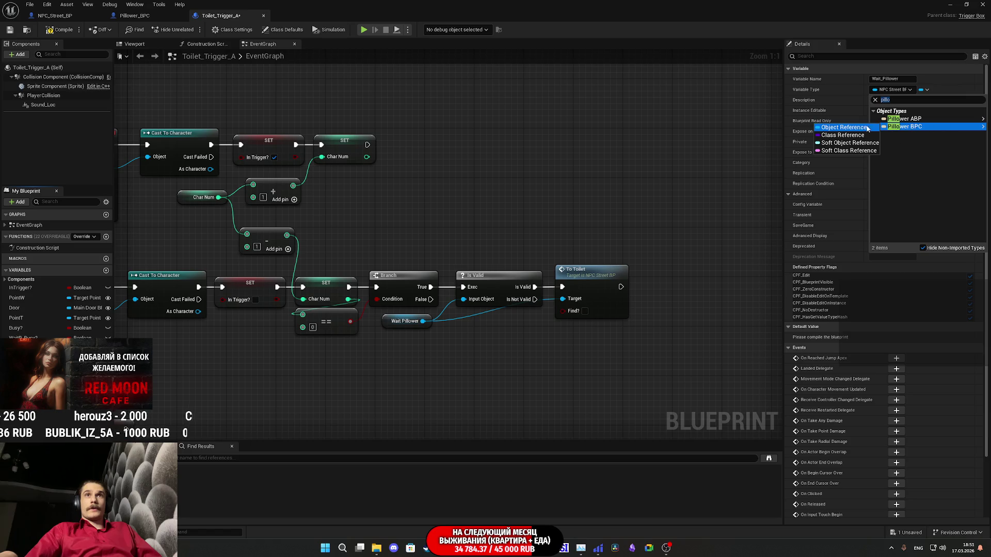
pyautogui.click(854, 127)
pyautogui.click(522, 287)
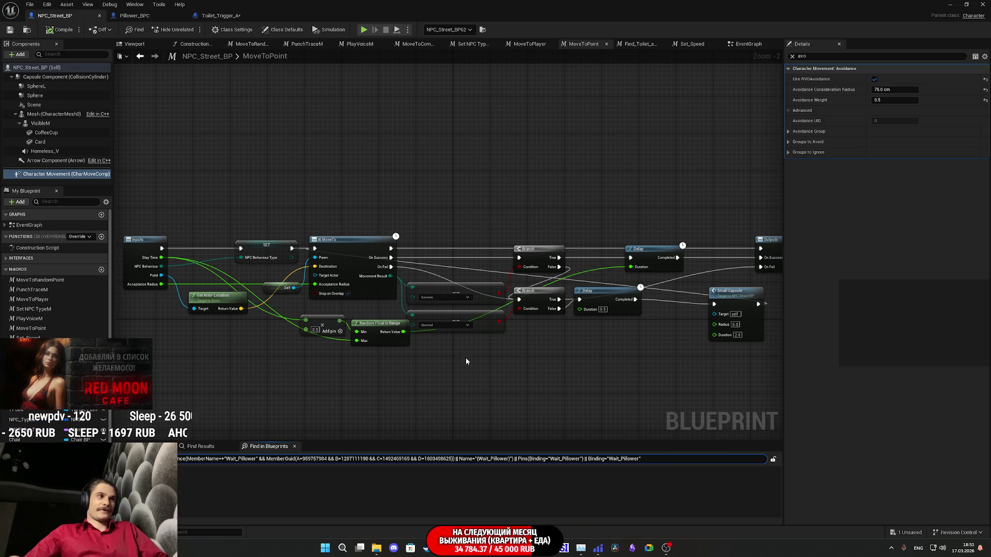
pyautogui.hotkey('ctrl', 'a')
pyautogui.press('BackSpace')
pyautogui.click(455, 343)
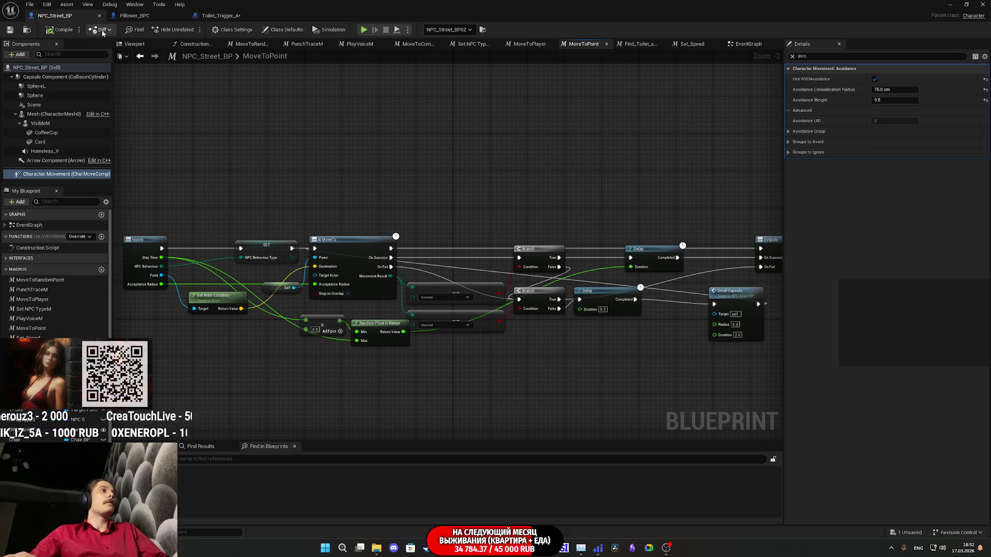
pyautogui.scroll(-2, 55, 279)
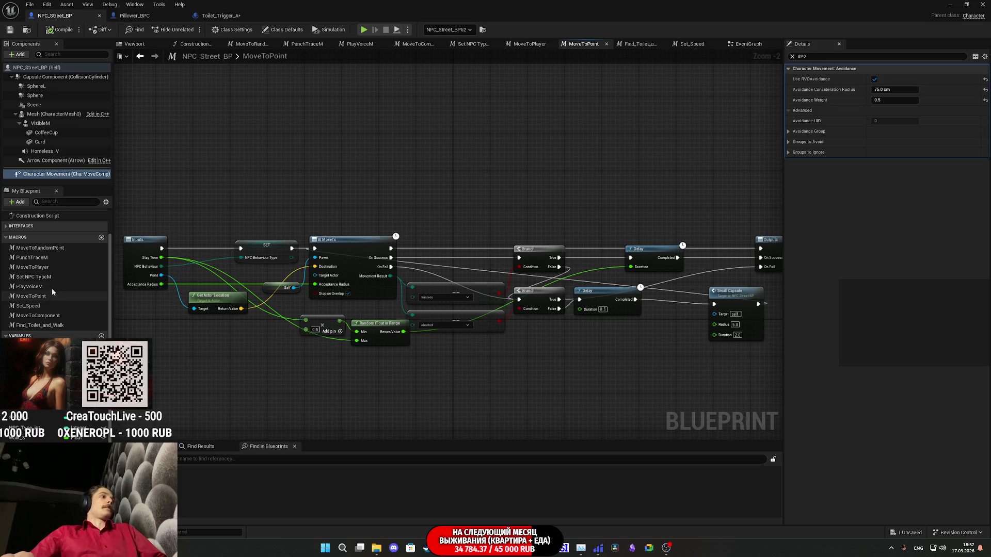
pyautogui.click(155, 16)
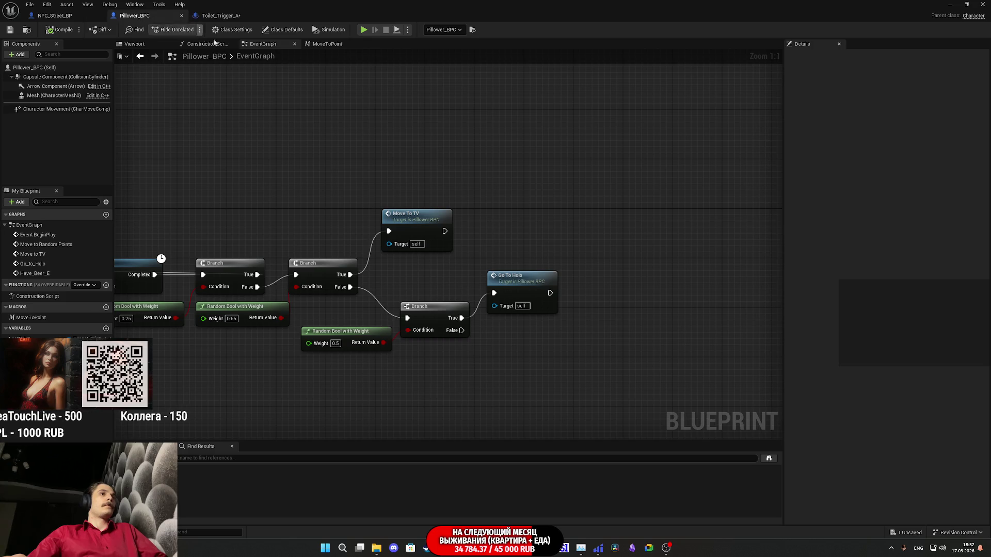
pyautogui.click(218, 16)
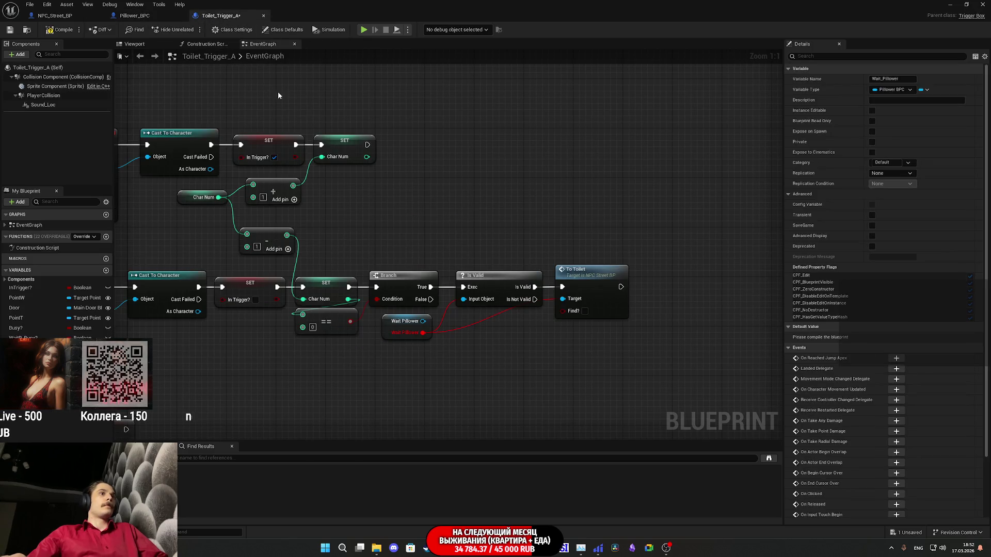
pyautogui.keyDown('alt'); pyautogui.click(423, 334); pyautogui.keyUp('alt')
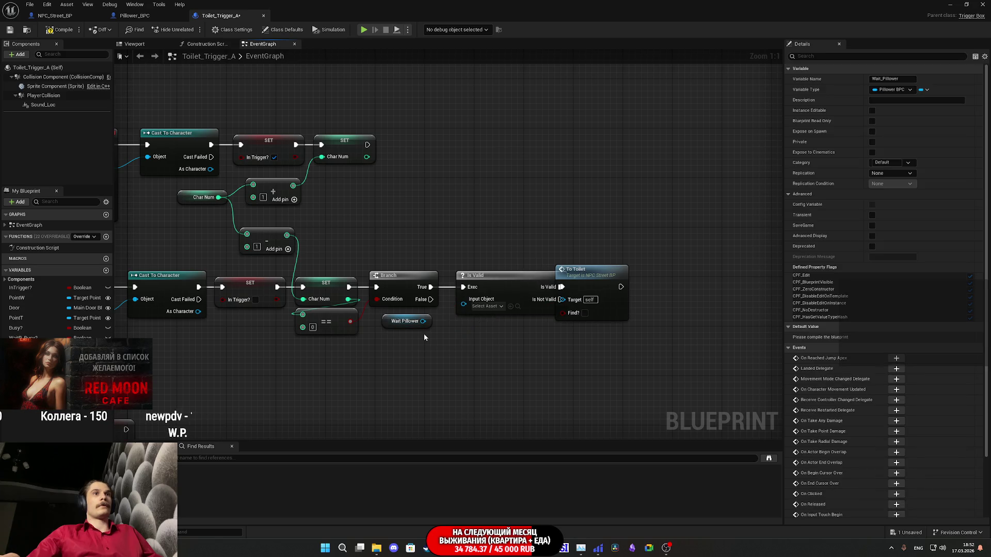
pyautogui.moveTo(598, 291); pyautogui.dragTo(633, 285)
pyautogui.moveTo(423, 321); pyautogui.dragTo(463, 299)
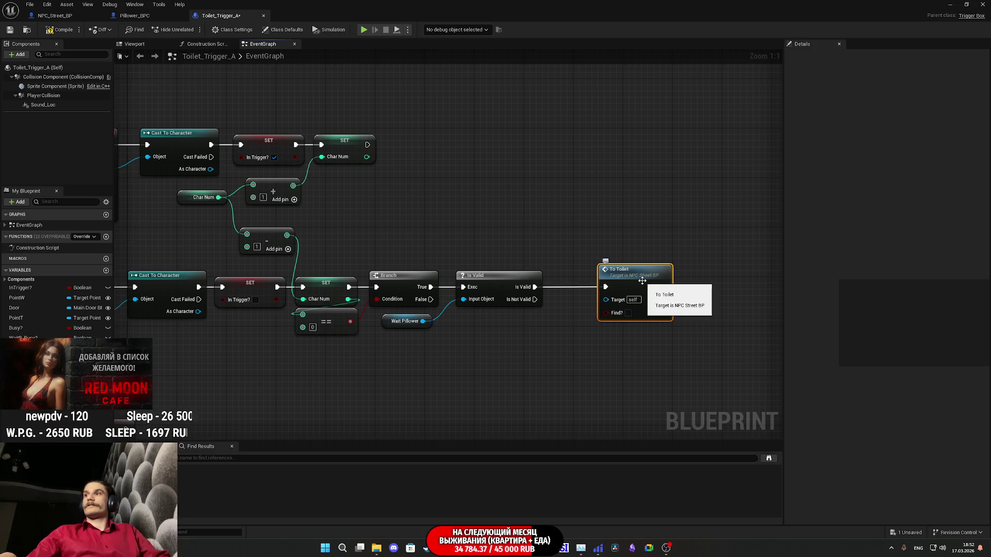
pyautogui.click(59, 15)
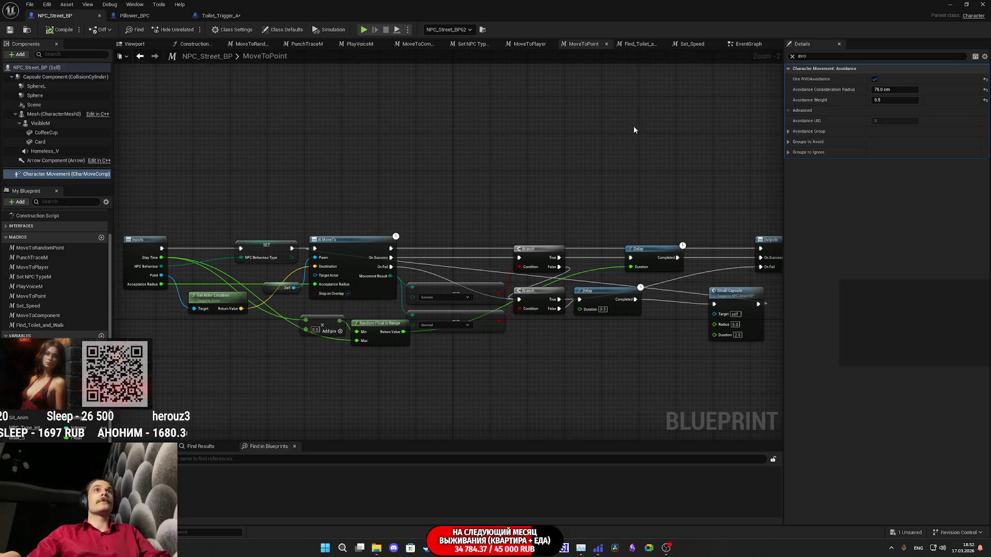
pyautogui.click(745, 44)
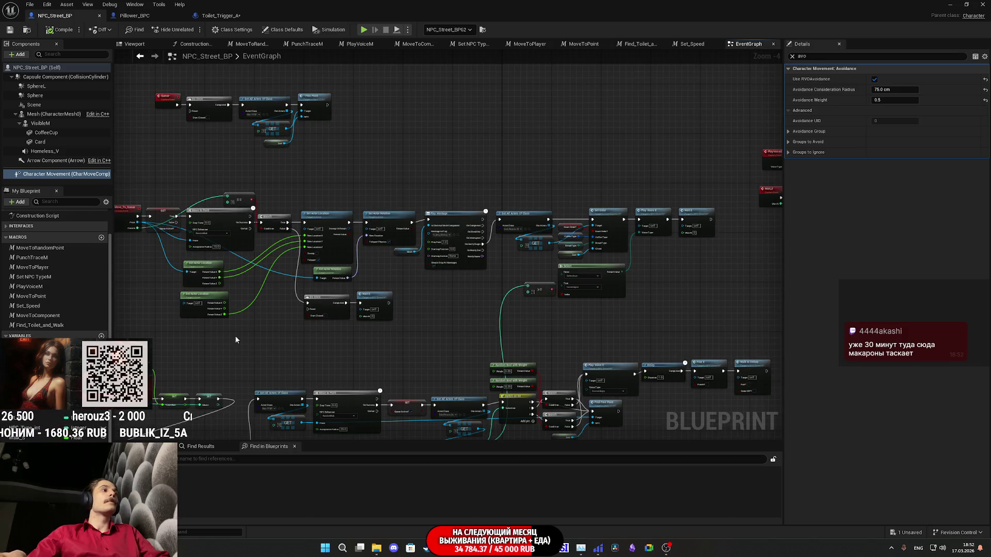
# - Zoom around the NPC event graph to locate the To_Toilet event chain
pyautogui.scroll(4, 368, 313)
pyautogui.scroll(-6, 330, 202)
pyautogui.scroll(5, 389, 205)
pyautogui.scroll(-5, 389, 205)
pyautogui.scroll(6, 415, 243)
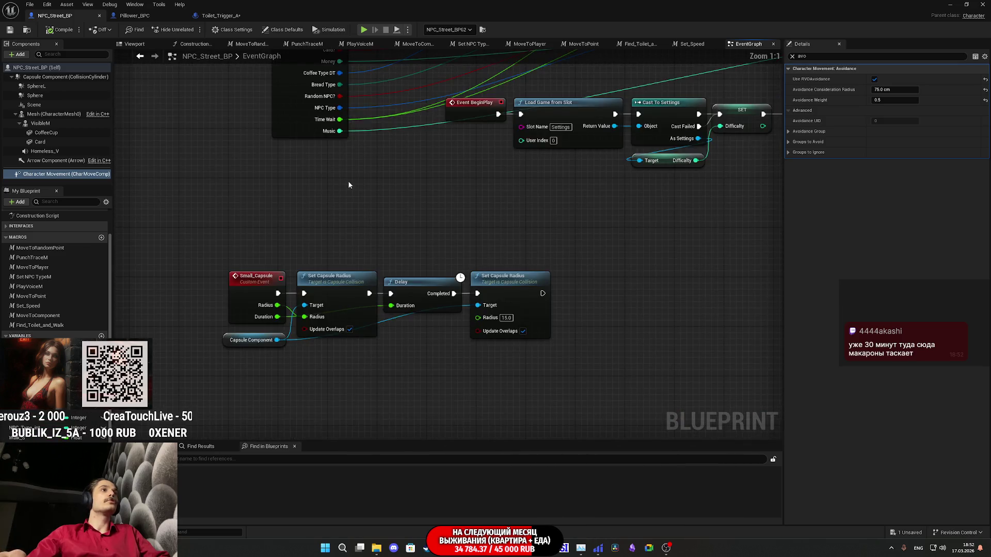
pyautogui.scroll(-7, 309, 259)
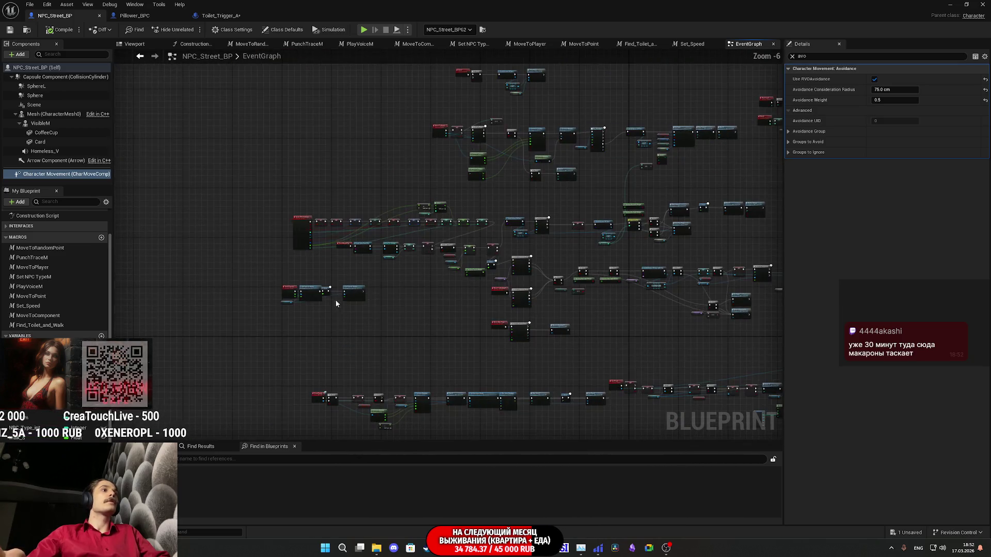
pyautogui.scroll(5, 307, 162)
pyautogui.scroll(-5, 320, 264)
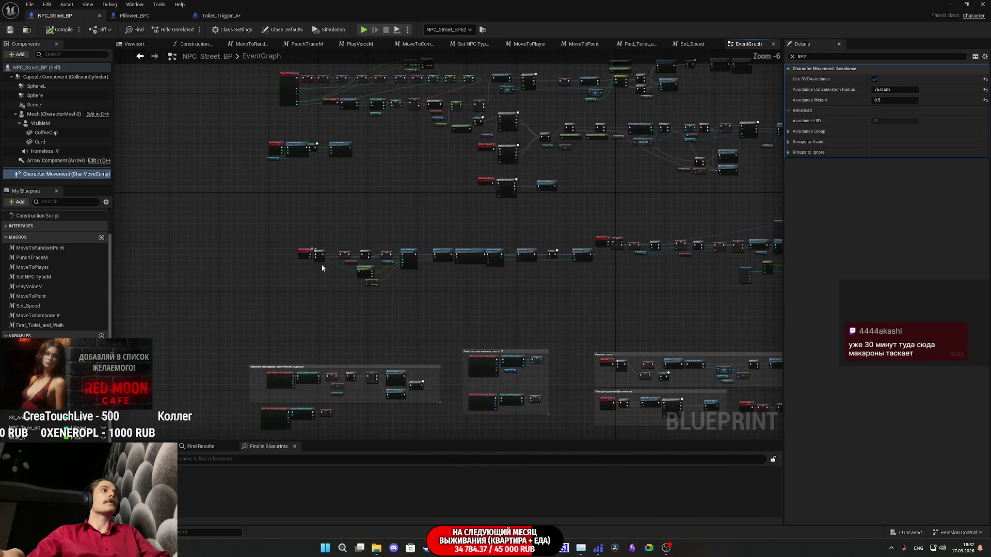
pyautogui.scroll(5, 435, 107)
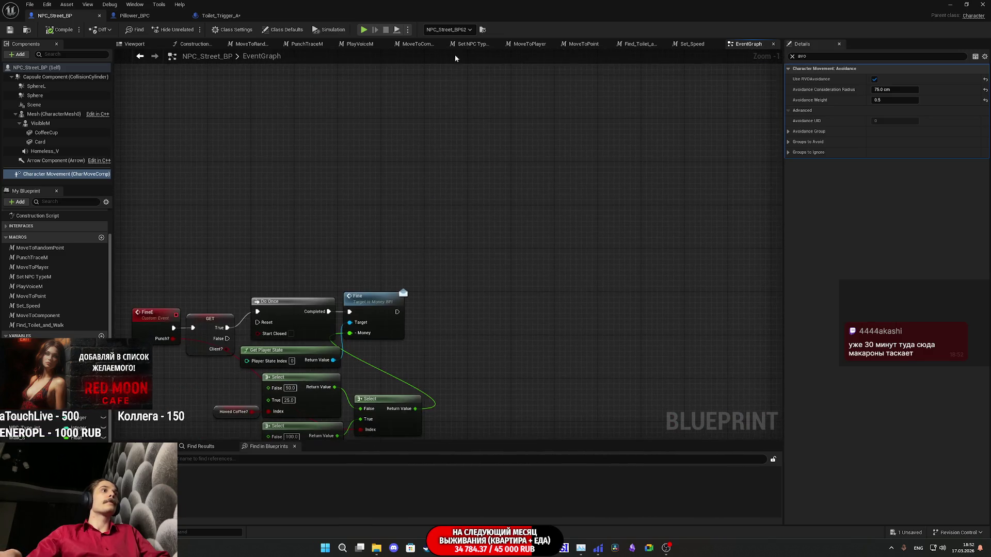
pyautogui.scroll(-5, 422, 271)
pyautogui.scroll(6, 445, 271)
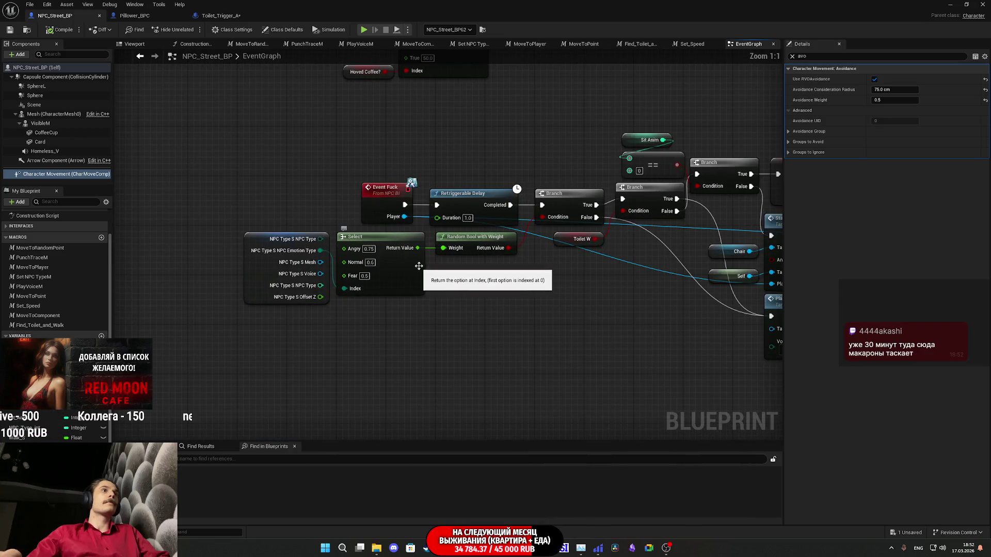
pyautogui.scroll(-6, 444, 271)
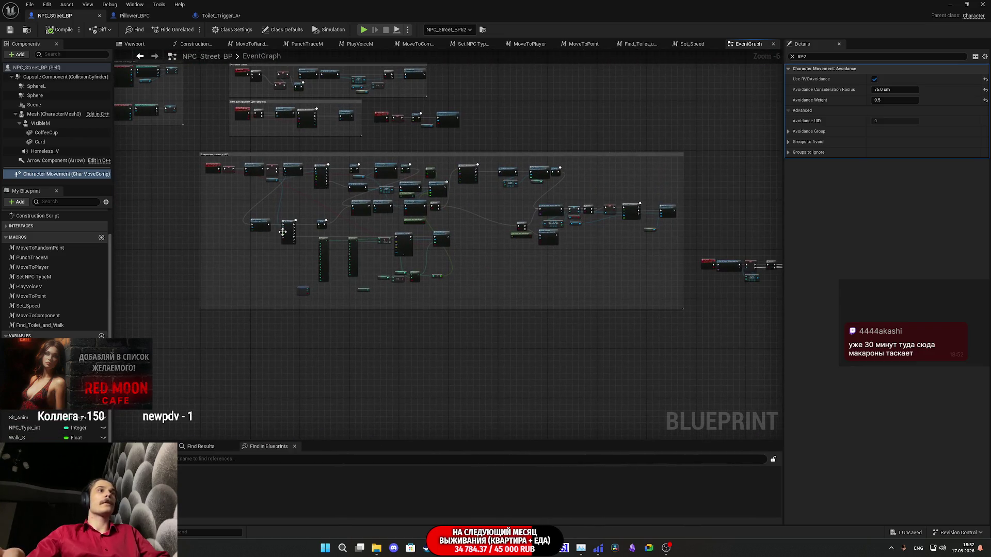
pyautogui.scroll(6, 384, 269)
pyautogui.moveTo(384, 269)
pyautogui.mouseDown()
pyautogui.moveTo(284, 271)
pyautogui.moveTo(296, 273)
pyautogui.mouseUp()
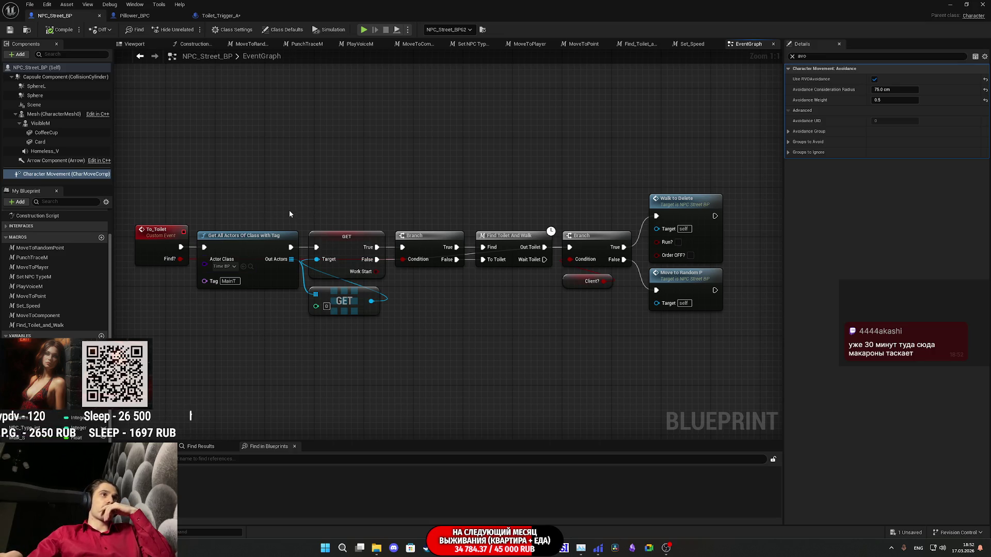
# - Center the To_Toilet chain and open its Find Toilet And Walk macro
pyautogui.moveTo(289, 213); pyautogui.dragTo(330, 305)
pyautogui.click(355, 171)
pyautogui.moveTo(360, 184)
pyautogui.mouseDown()
pyautogui.moveTo(302, 194)
pyautogui.moveTo(443, 214)
pyautogui.mouseUp()
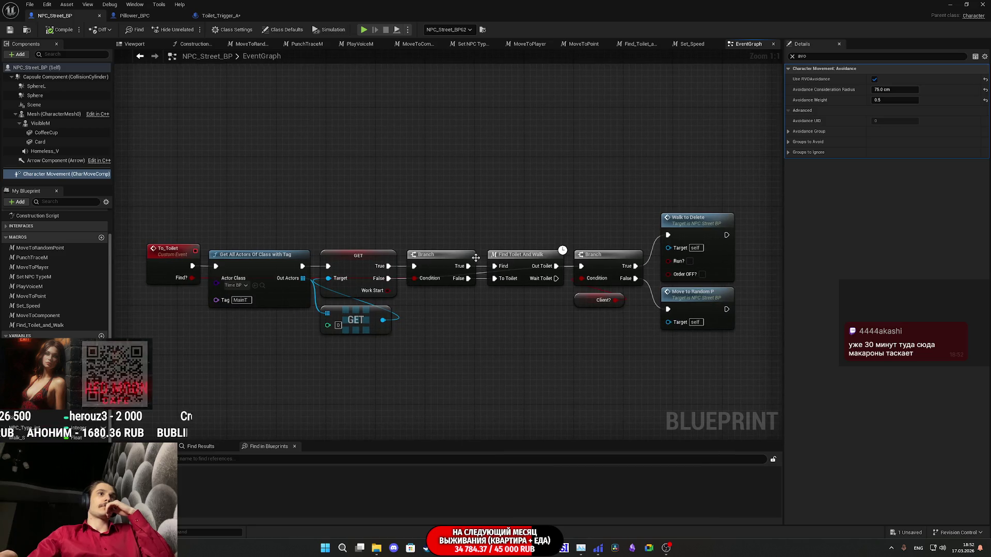
pyautogui.moveTo(502, 290); pyautogui.dragTo(482, 302)
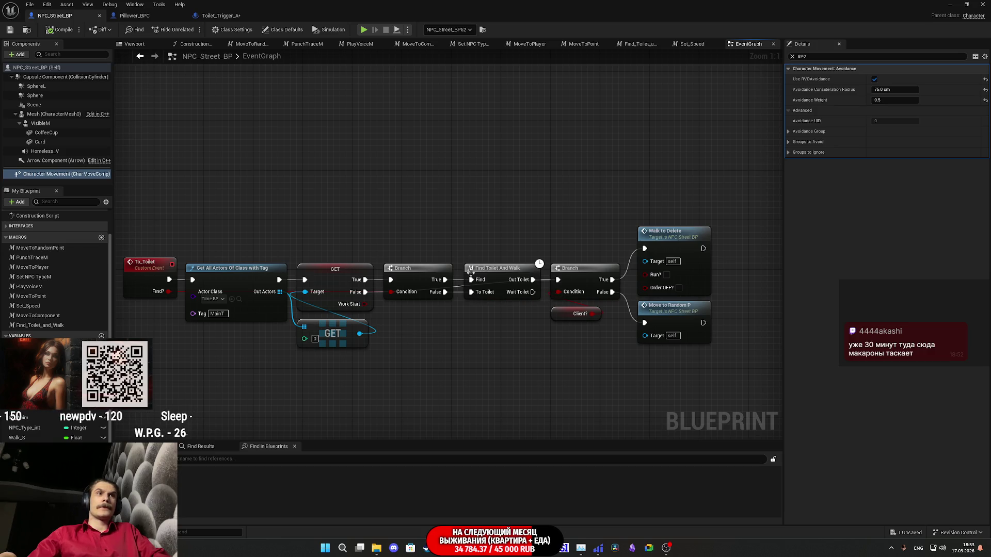
pyautogui.doubleClick(501, 280)
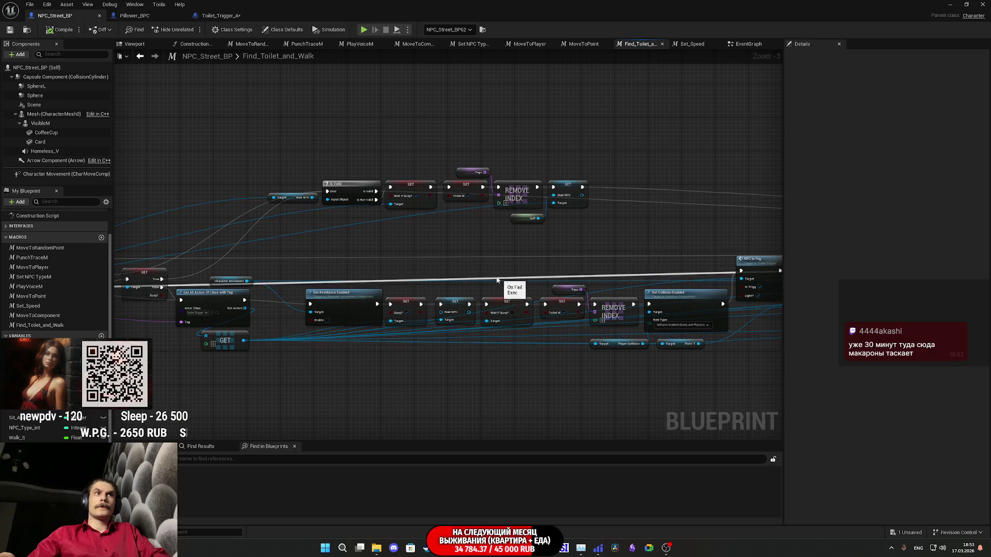
# - Pan through the Find_Toilet_and_Walk macro's nodes, then switch to Pillower_BPC's event graph
pyautogui.moveTo(484, 265)
pyautogui.mouseDown()
pyautogui.moveTo(664, 274)
pyautogui.moveTo(725, 303)
pyautogui.moveTo(630, 304)
pyautogui.mouseUp()
pyautogui.scroll(3, 389, 362)
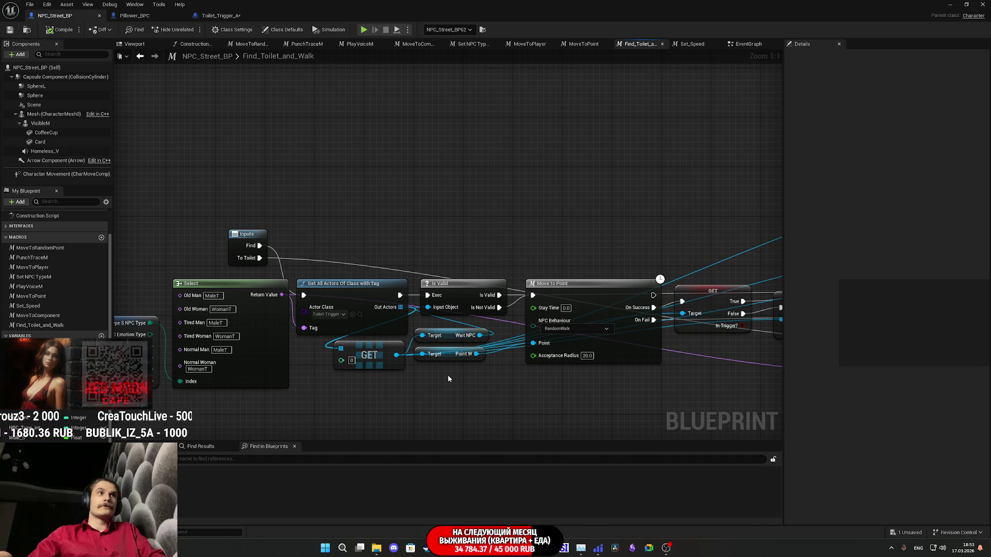
pyautogui.moveTo(446, 373)
pyautogui.mouseDown()
pyautogui.moveTo(364, 364)
pyautogui.moveTo(471, 356)
pyautogui.moveTo(94, 327)
pyautogui.mouseUp()
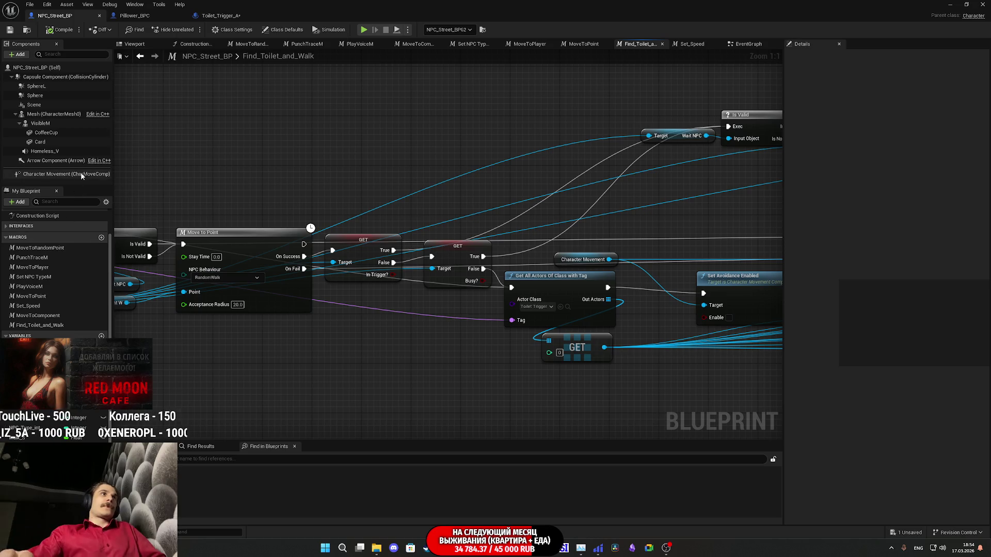
pyautogui.click(157, 18)
pyautogui.moveTo(340, 244)
pyautogui.mouseDown()
pyautogui.moveTo(513, 170)
pyautogui.moveTo(403, 149)
pyautogui.moveTo(318, 261)
pyautogui.moveTo(528, 302)
pyautogui.moveTo(359, 287)
pyautogui.mouseUp()
pyautogui.rightClick(470, 269)
# - Search 'custom' to add a Custom Event node and type 'Toilet' into its name
pyautogui.write('custom')
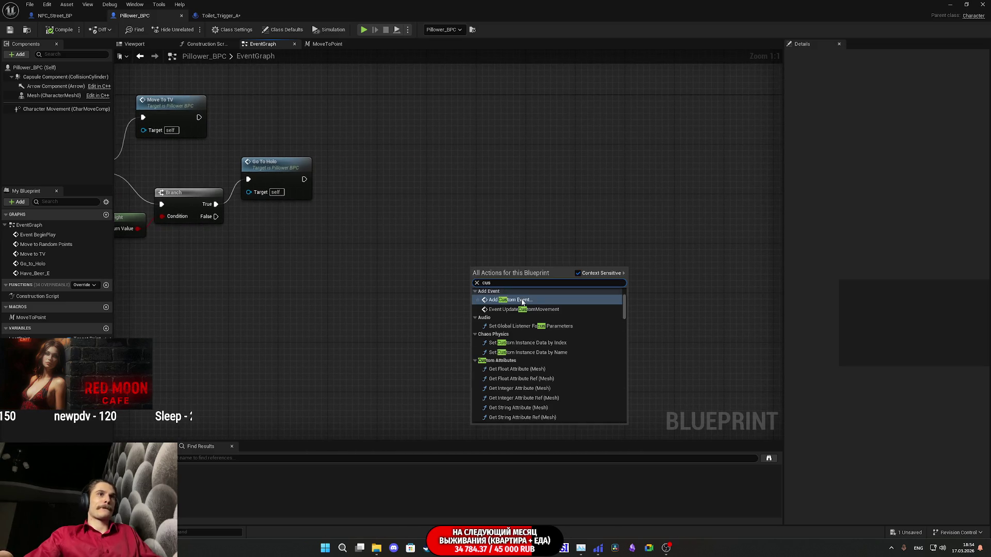
pyautogui.click(518, 296)
pyautogui.write('To_T')
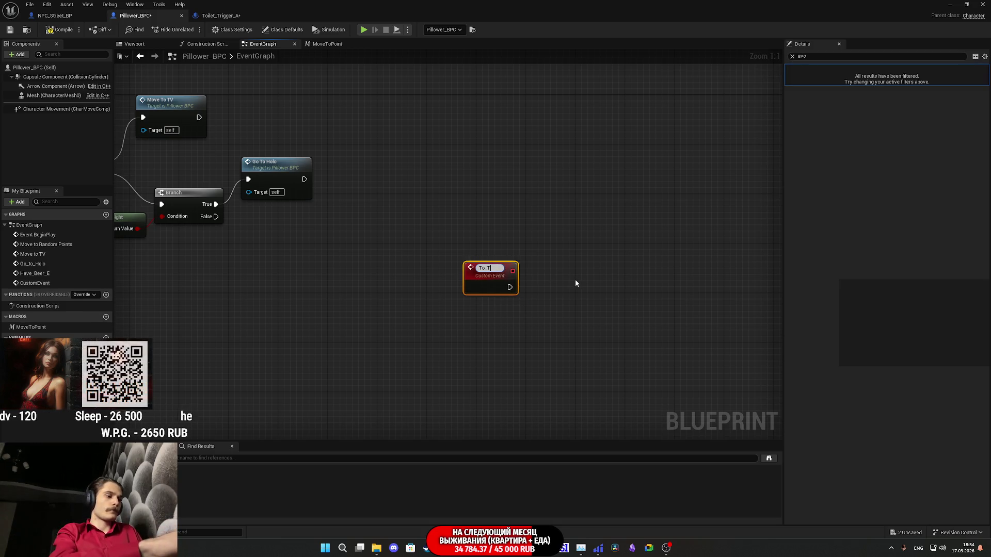
pyautogui.write('oilet')
# - Commit the To_Toilet event name and move the lower node row up closer to the rest
pyautogui.press('Return')
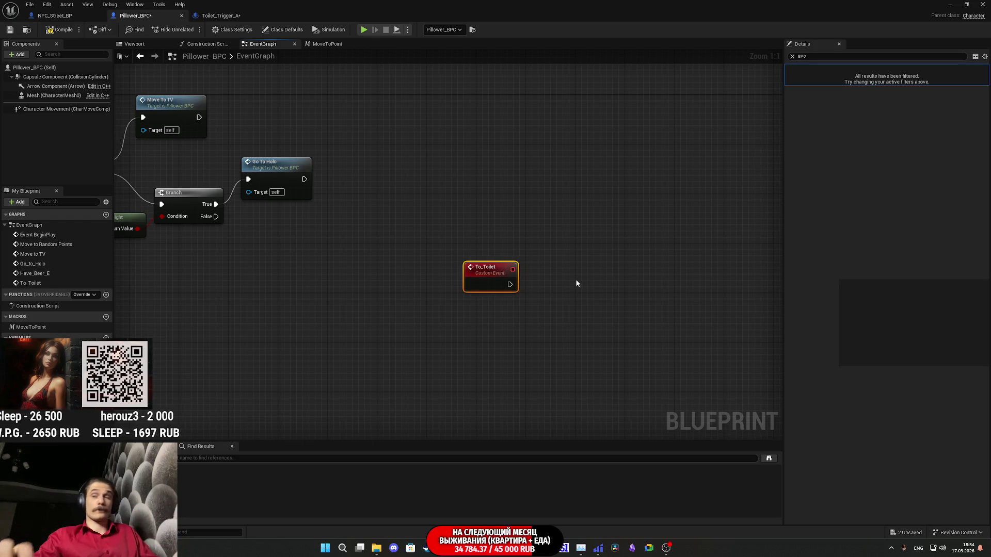
pyautogui.scroll(-7, 593, 306)
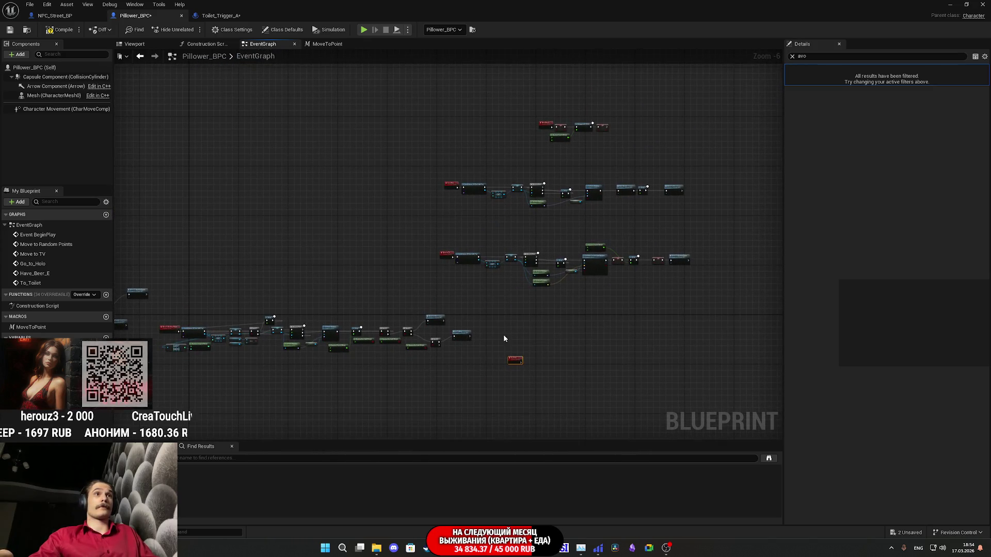
pyautogui.moveTo(620, 340); pyautogui.dragTo(346, 269)
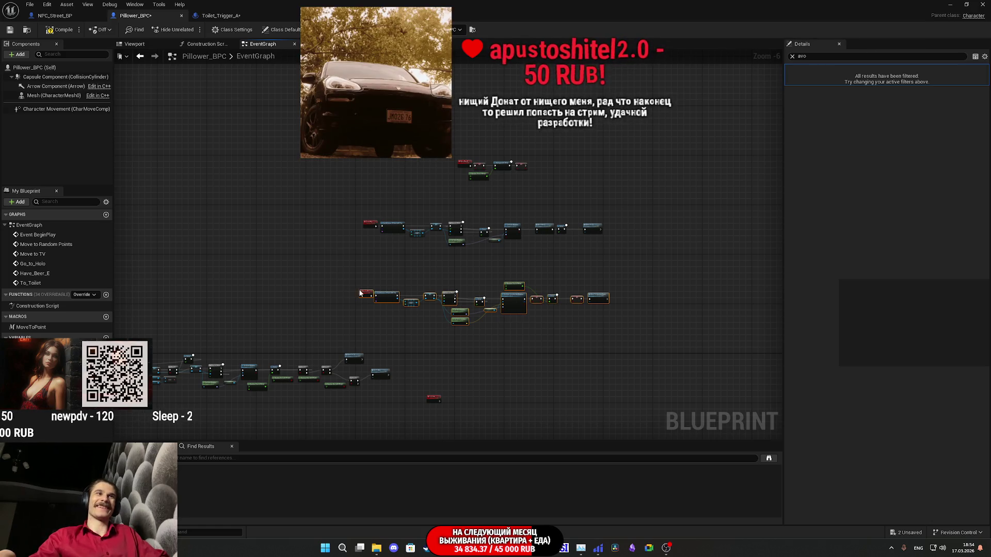
pyautogui.scroll(5, 360, 293)
pyautogui.moveTo(457, 344)
pyautogui.mouseDown()
pyautogui.moveTo(454, 285)
pyautogui.moveTo(290, 280)
pyautogui.moveTo(316, 281)
pyautogui.moveTo(261, 338)
pyautogui.mouseUp()
pyautogui.scroll(-2, 455, 283)
pyautogui.click(458, 345)
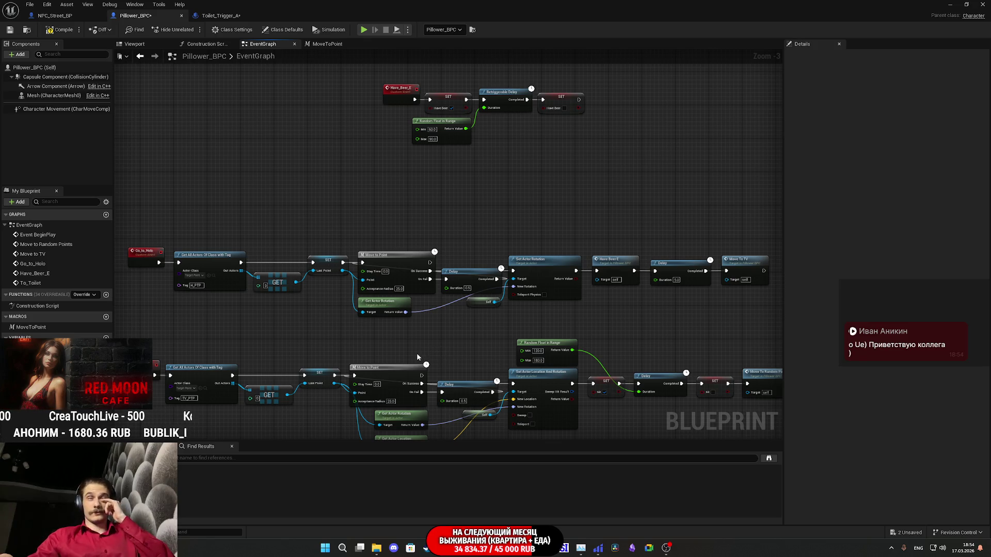
# - Frame the Have_Beer_E node group, then save Pillower_BPC
pyautogui.scroll(-3, 382, 331)
pyautogui.moveTo(377, 299); pyautogui.dragTo(482, 248)
pyautogui.press('Home')
pyautogui.hotkey('alt', 'Left')
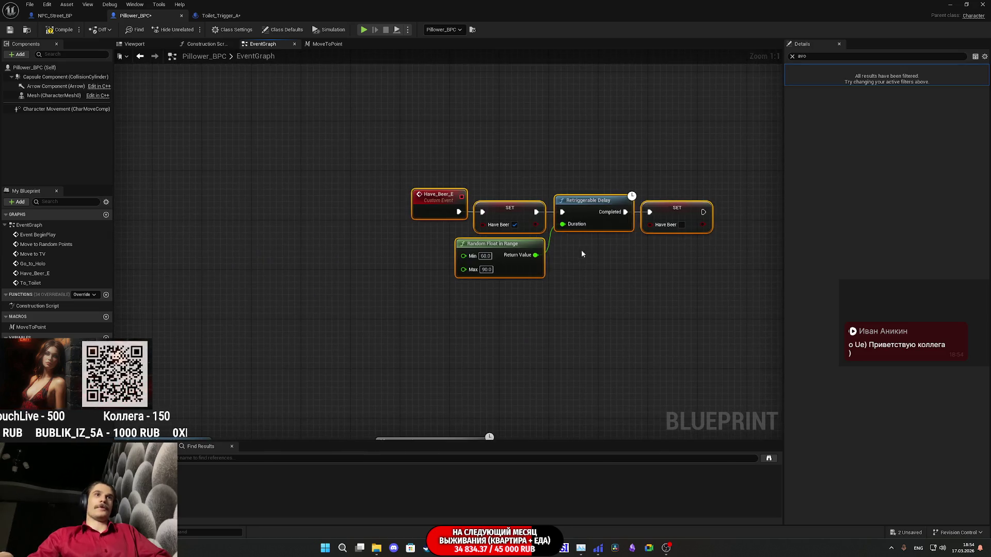
pyautogui.click(10, 30)
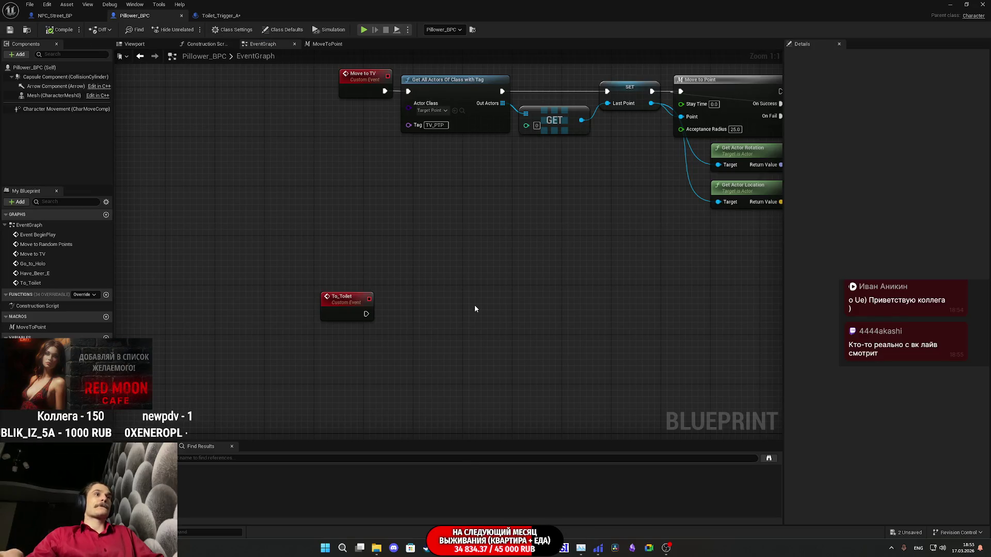
# - Save and compile Toilet_Trigger_A to surface the To Toilet error
pyautogui.click(213, 16)
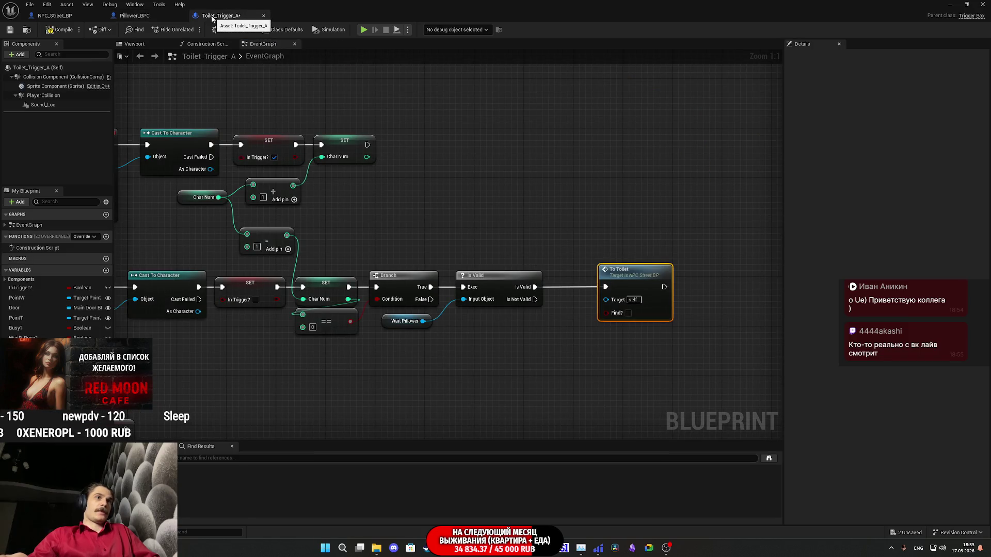
pyautogui.moveTo(424, 202)
pyautogui.mouseDown()
pyautogui.moveTo(751, 172)
pyautogui.moveTo(720, 137)
pyautogui.mouseUp()
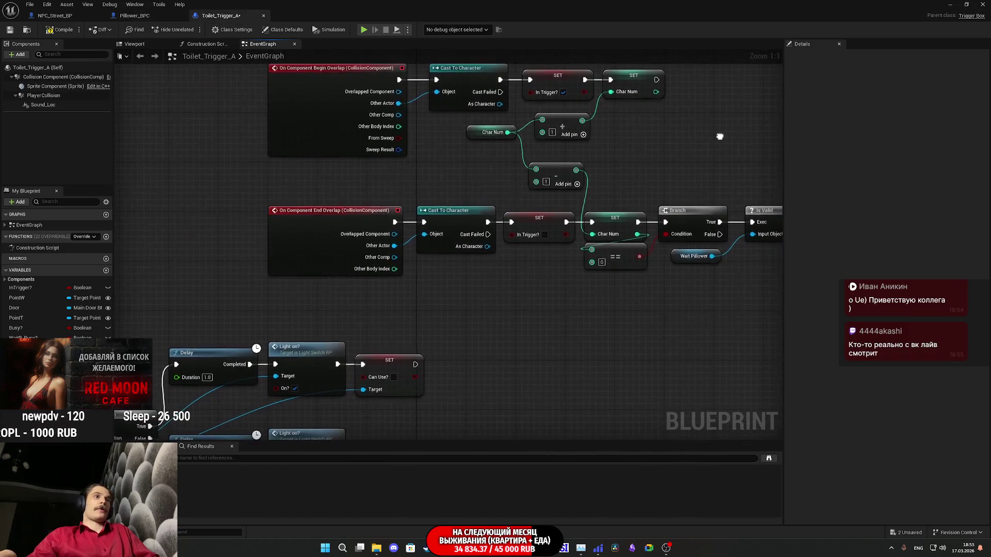
pyautogui.scroll(-1, 576, 169)
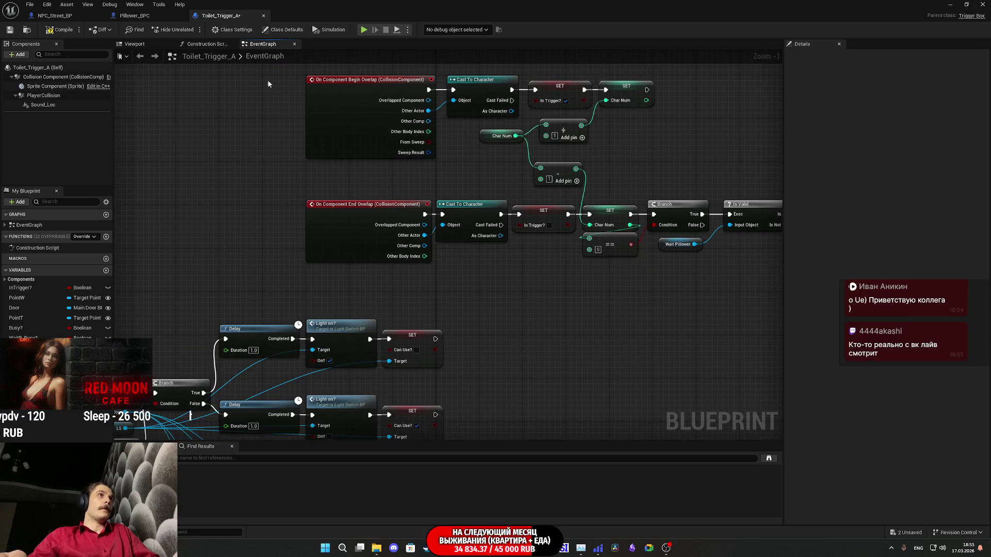
pyautogui.click(61, 30)
pyautogui.click(10, 29)
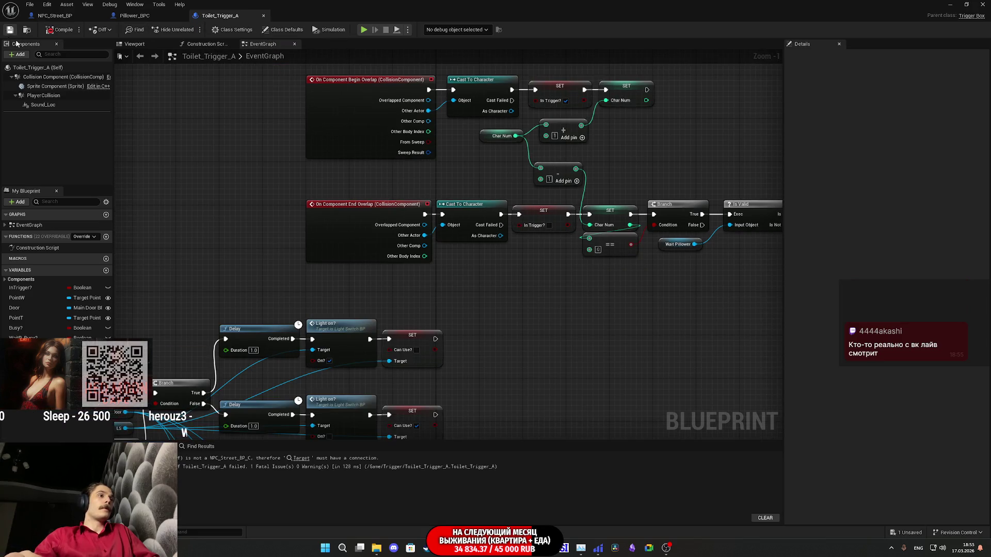
# - Delete the failing To Toilet node from the overlap event graph
pyautogui.moveTo(565, 344); pyautogui.dragTo(218, 358)
pyautogui.click(580, 230)
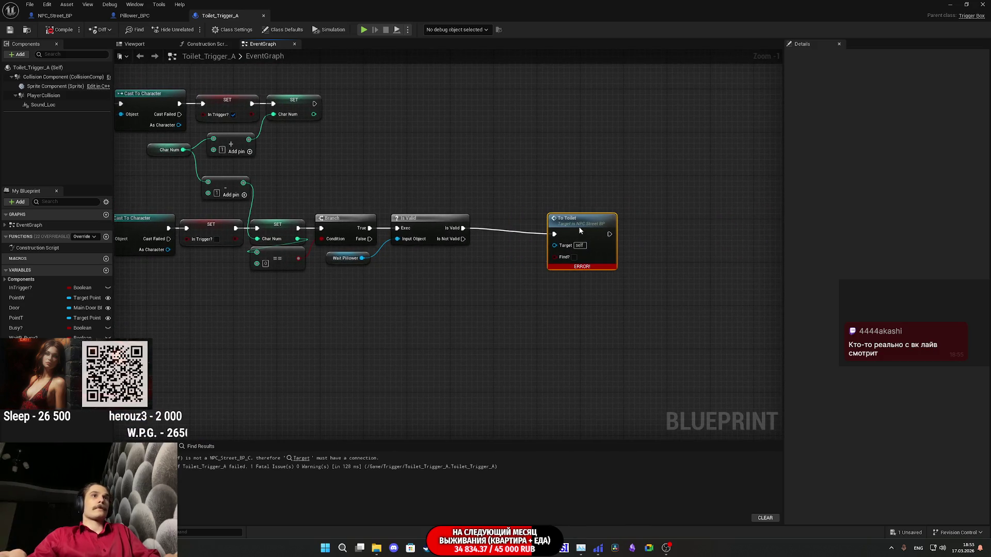
pyautogui.press('Delete')
# - Leave Wait Pillower unconnected, recompile the trigger blueprint and close its editor
pyautogui.moveTo(362, 258); pyautogui.dragTo(430, 267)
pyautogui.write('to')
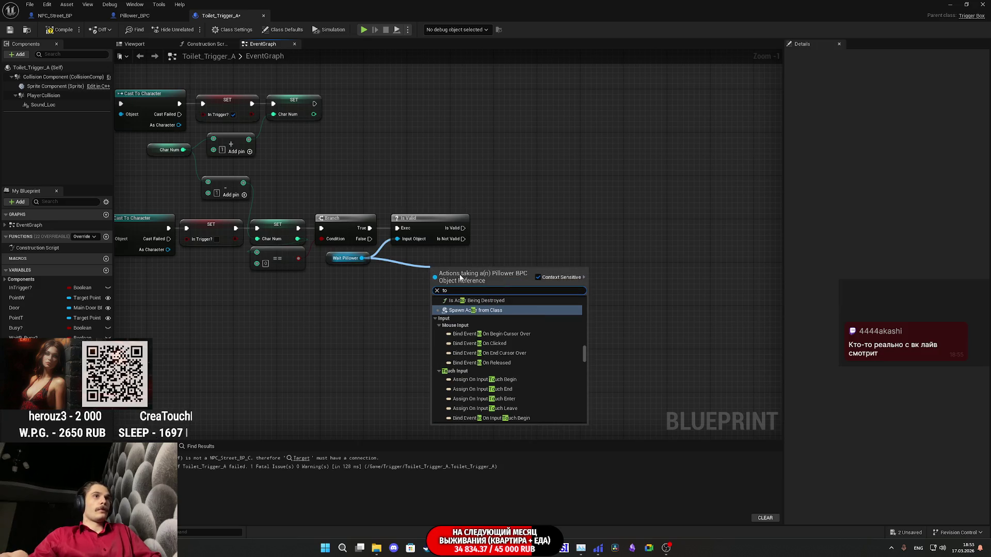
pyautogui.click(383, 292)
pyautogui.moveTo(362, 258); pyautogui.dragTo(408, 276)
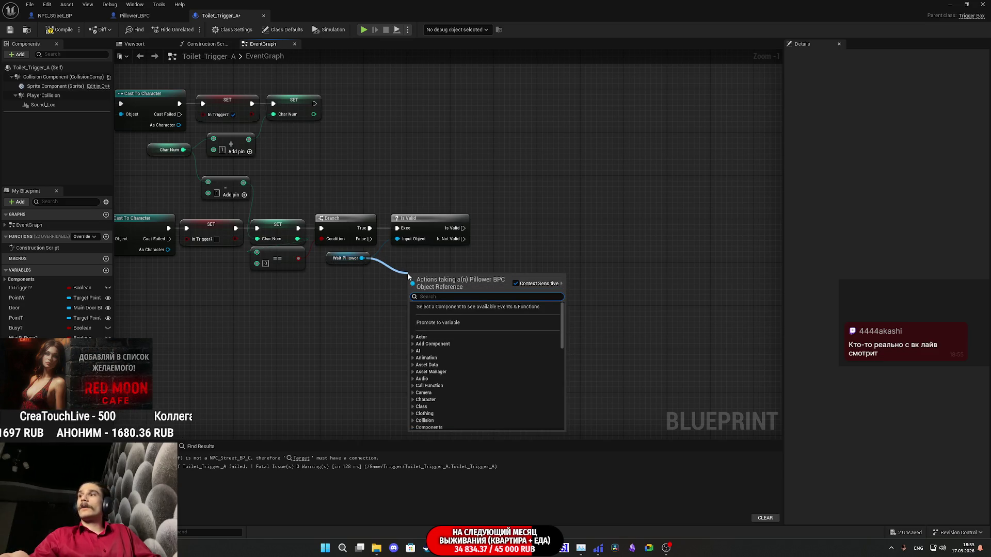
pyautogui.click(291, 296)
pyautogui.click(54, 31)
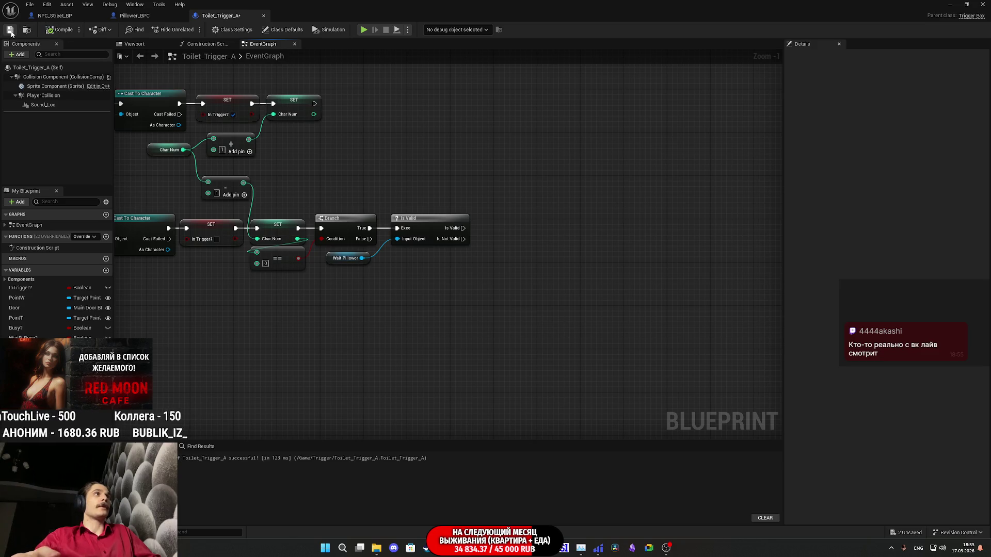
pyautogui.click(982, 4)
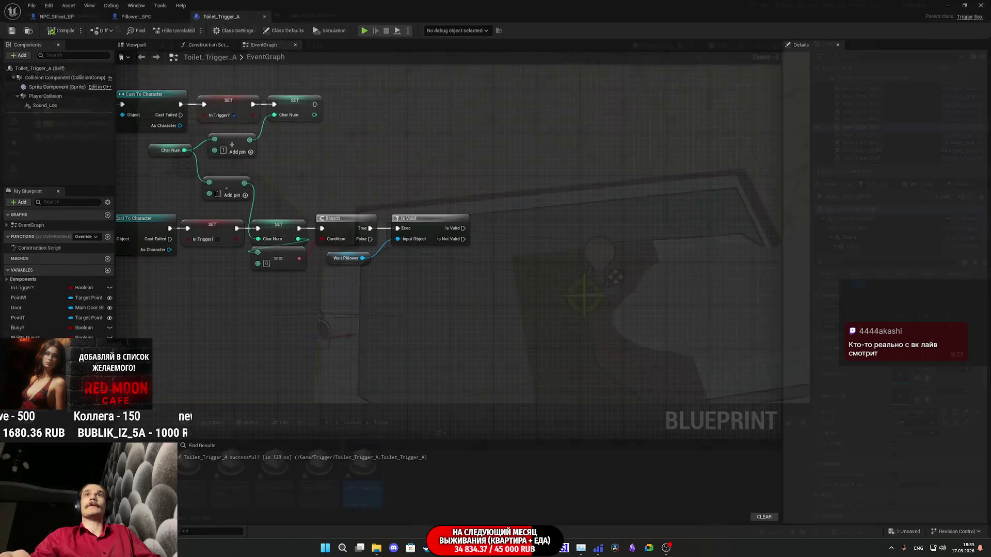
# - Save all unsaved content, confirming the level map in the Save Content dialog
pyautogui.click(253, 423)
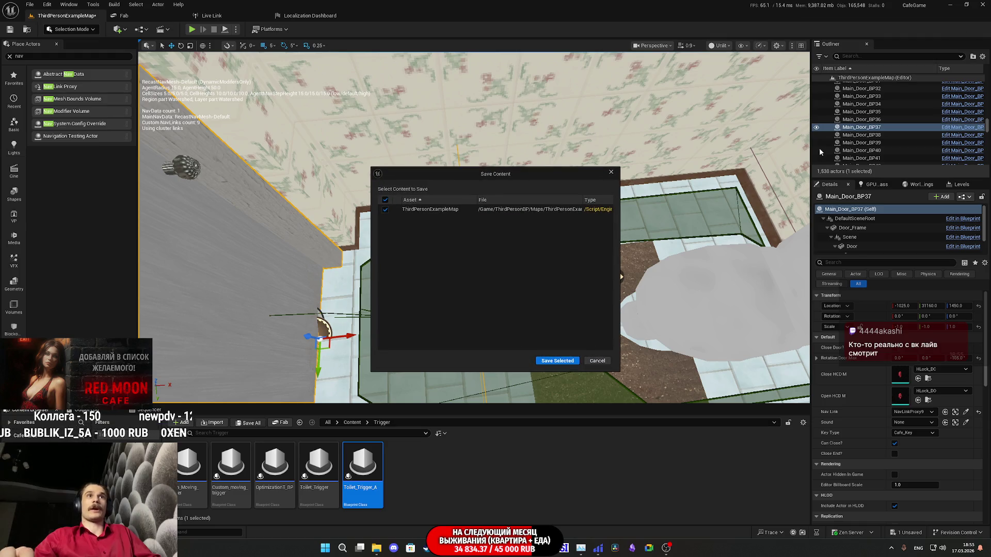
pyautogui.click(564, 360)
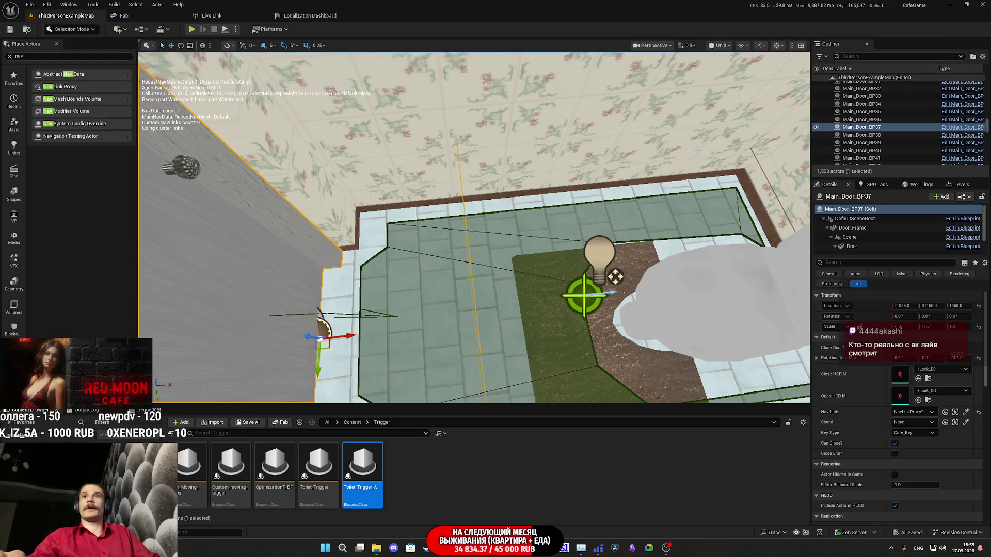
pyautogui.click(950, 4)
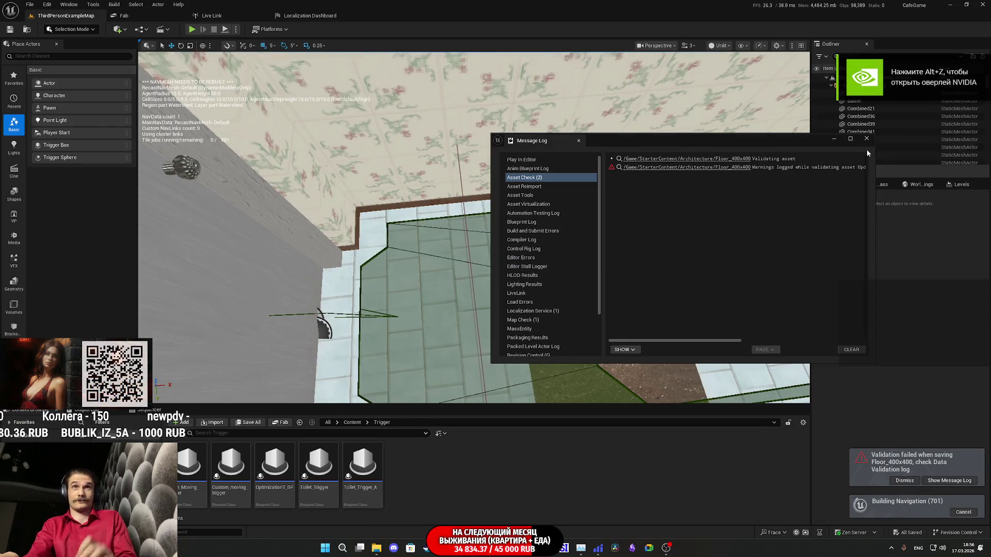
# - Dismiss the Message Log and drop a Toilet_Trigger_A actor into the bathroom
pyautogui.click(864, 140)
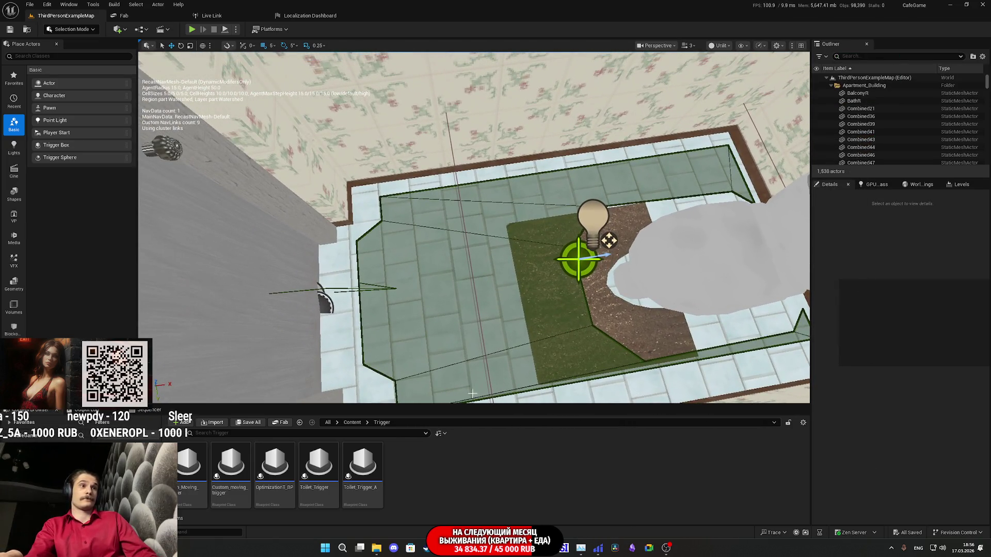
pyautogui.moveTo(368, 474)
pyautogui.mouseDown()
pyautogui.moveTo(472, 350)
pyautogui.moveTo(487, 281)
pyautogui.moveTo(475, 281)
pyautogui.moveTo(483, 291)
pyautogui.mouseUp()
pyautogui.scroll(5, 517, 287)
pyautogui.scroll(-5, 516, 287)
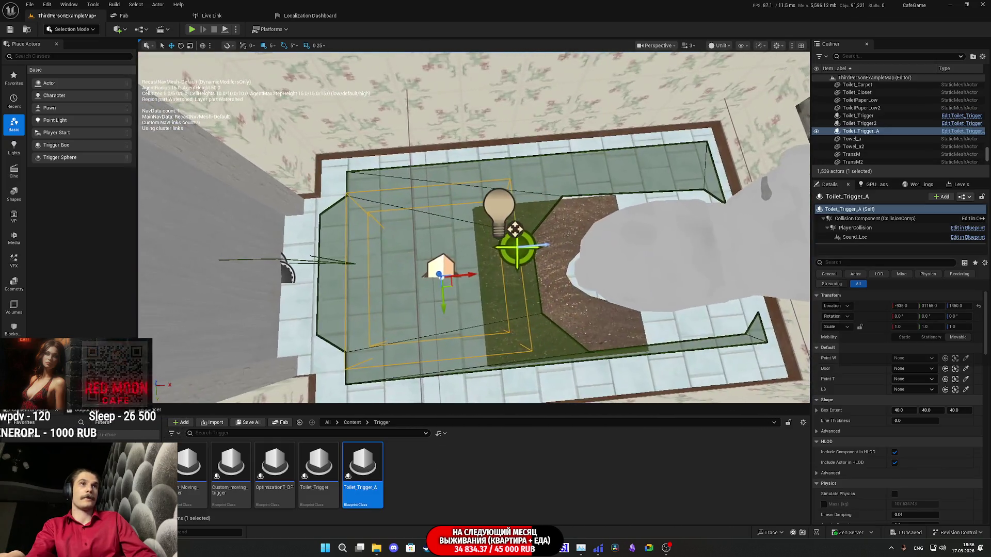
pyautogui.scroll(-3, 517, 287)
pyautogui.scroll(4, 516, 287)
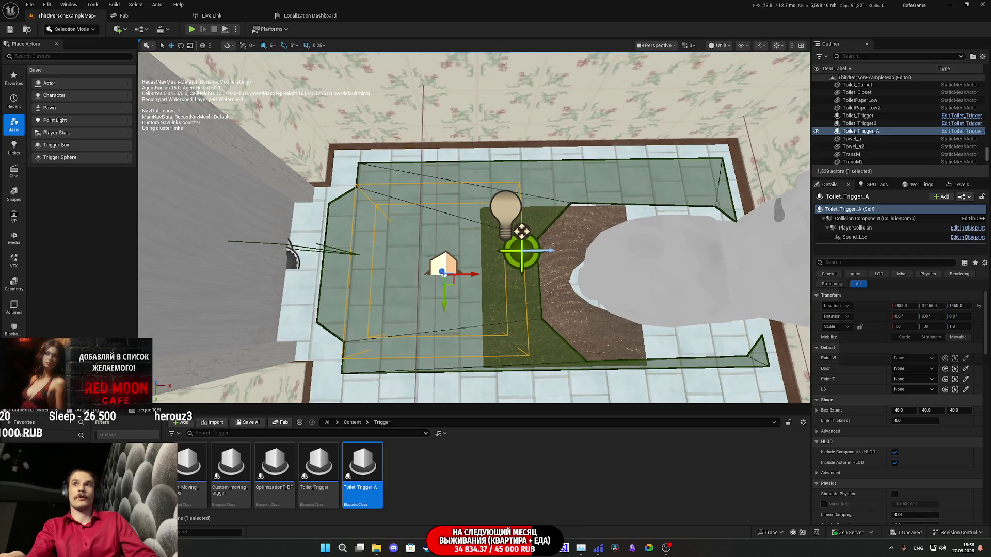
pyautogui.scroll(5, 521, 253)
pyautogui.scroll(-5, 521, 253)
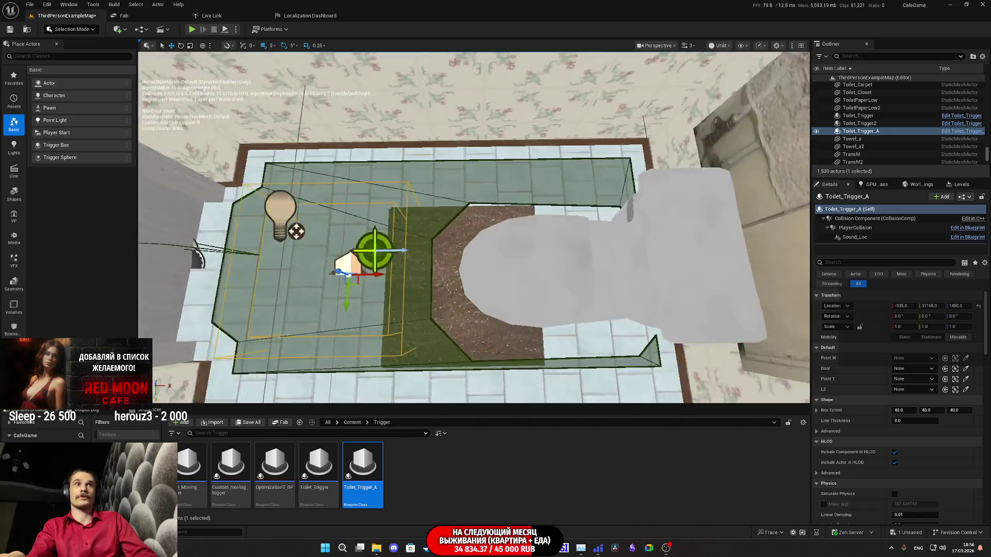
pyautogui.scroll(3, 593, 253)
pyautogui.scroll(-3, 593, 253)
pyautogui.scroll(-1, 539, 293)
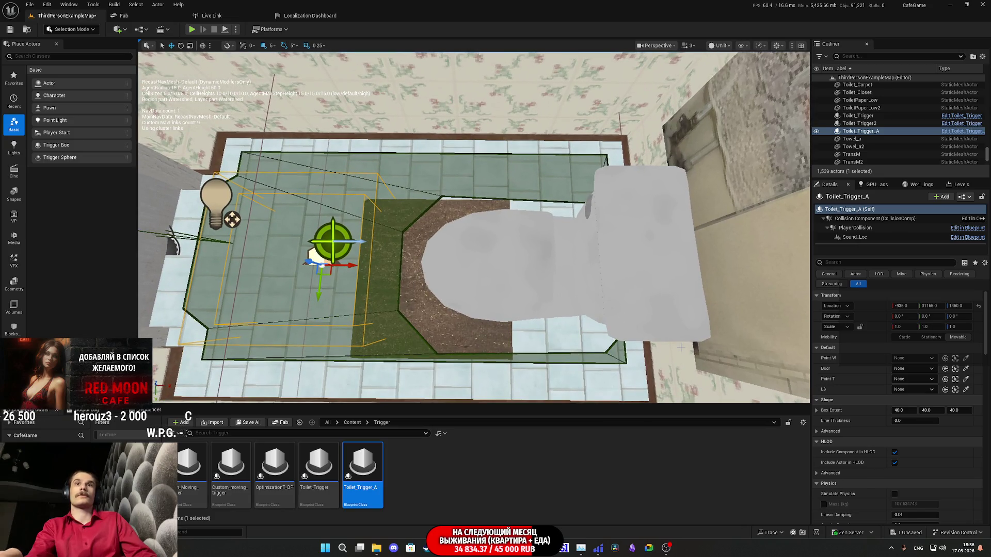
# - Widen the trigger's Box Extent X to about 90 and review PlayerCollision's properties
pyautogui.moveTo(902, 410); pyautogui.dragTo(924, 410)
pyautogui.scroll(-5, 474, 227)
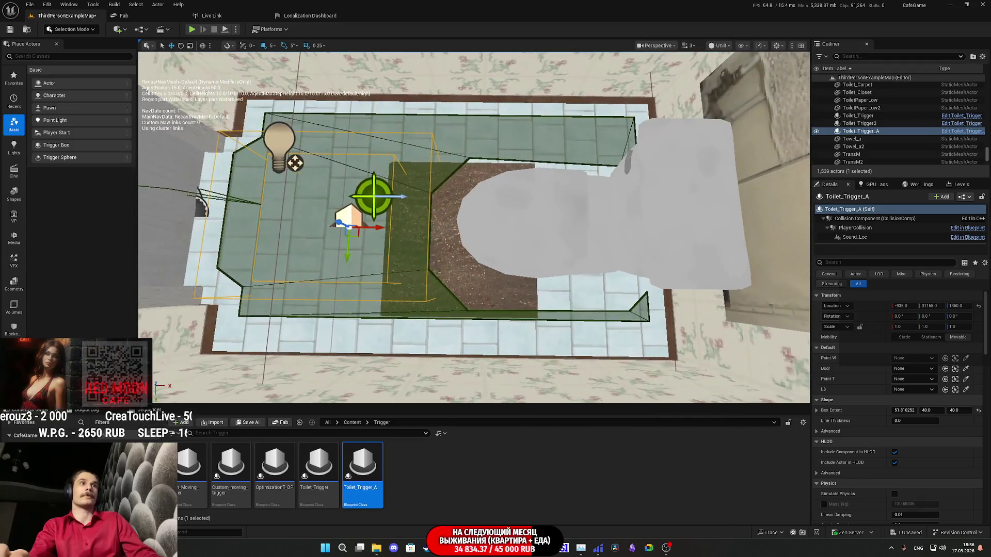
pyautogui.scroll(2, 473, 227)
pyautogui.scroll(1, 505, 300)
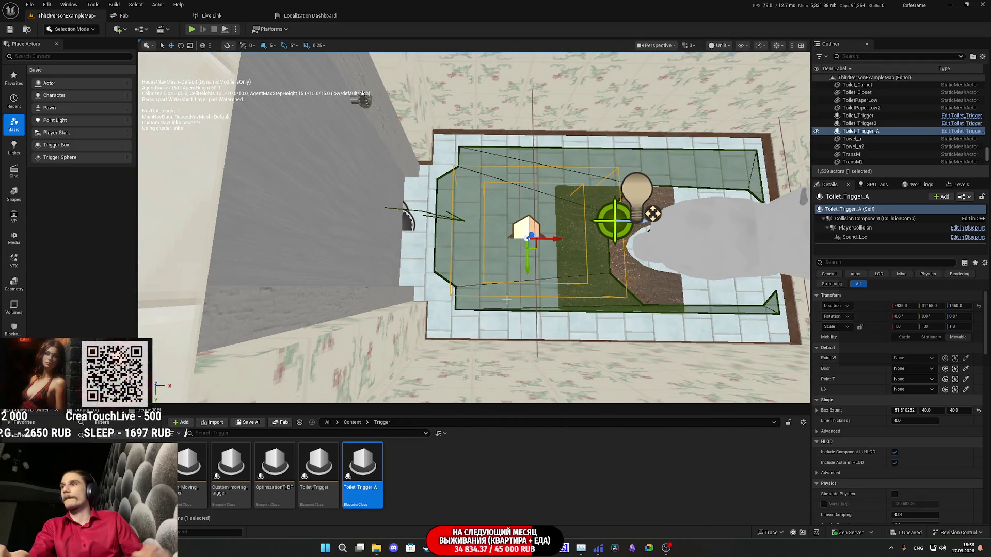
pyautogui.moveTo(903, 409); pyautogui.dragTo(926, 409)
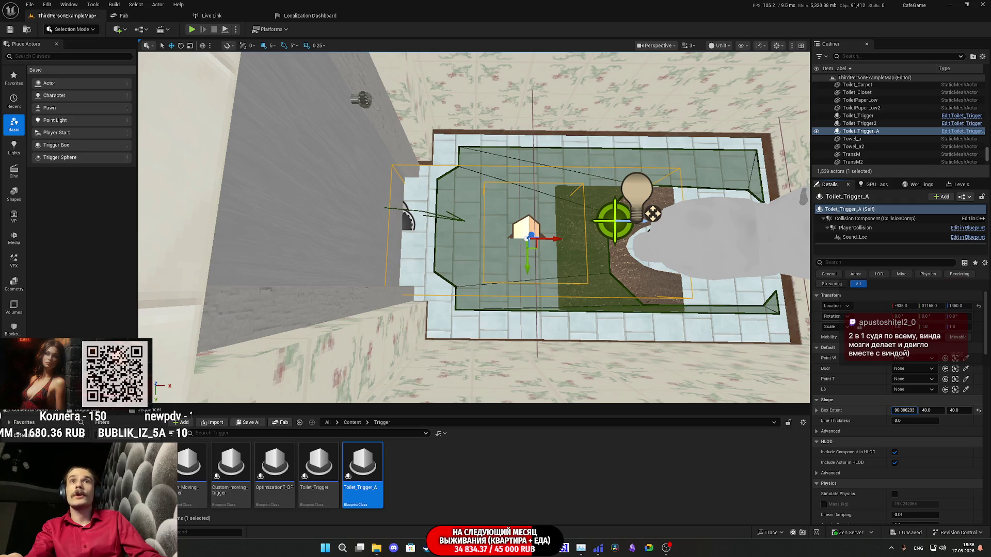
pyautogui.click(857, 229)
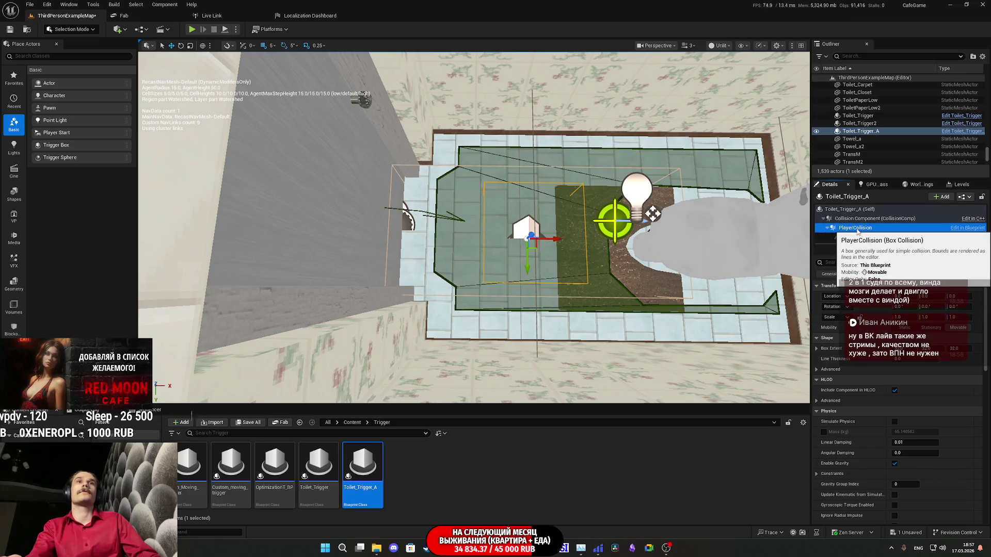
pyautogui.click(845, 211)
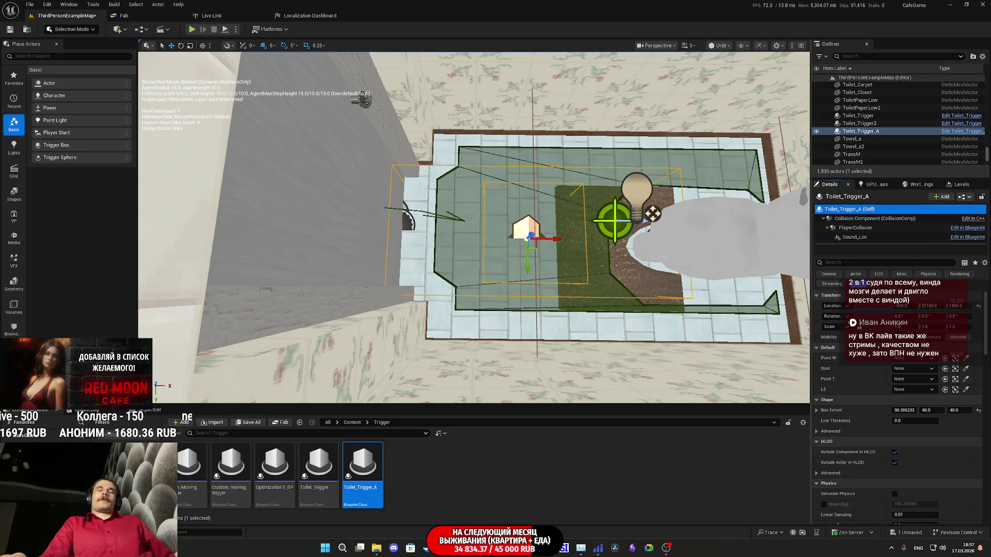
# - Move the trigger over the toilet to roughly Location -890, 31160
pyautogui.press('f')
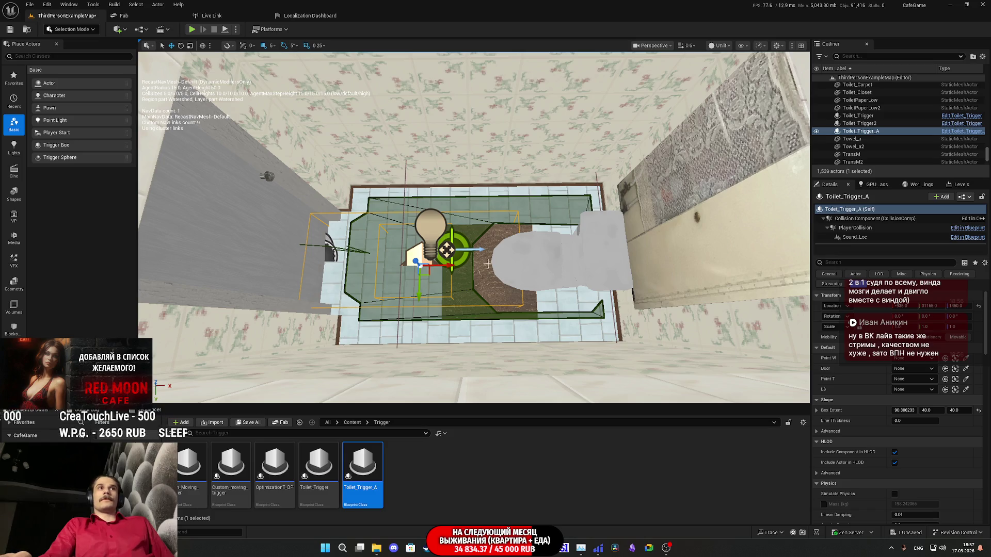
pyautogui.moveTo(450, 269); pyautogui.dragTo(493, 260)
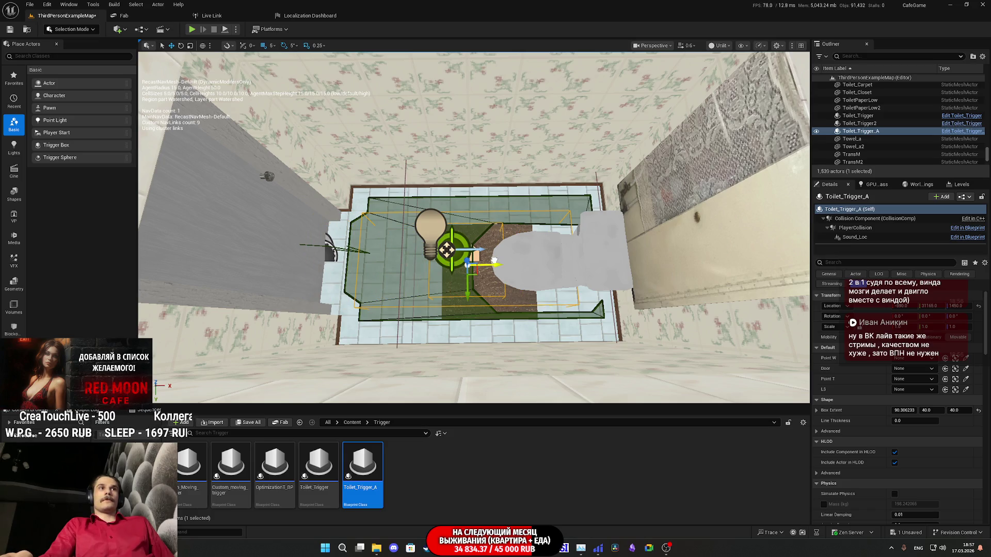
pyautogui.press('f')
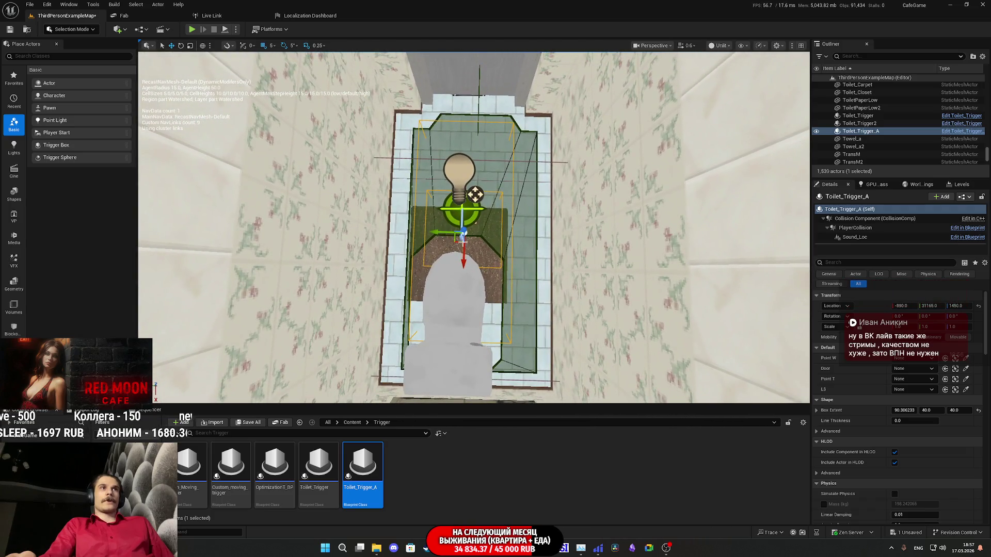
pyautogui.moveTo(434, 233); pyautogui.dragTo(441, 230)
# - Set the trigger's Box Extent Y to 75
pyautogui.moveTo(929, 410); pyautogui.dragTo(951, 410)
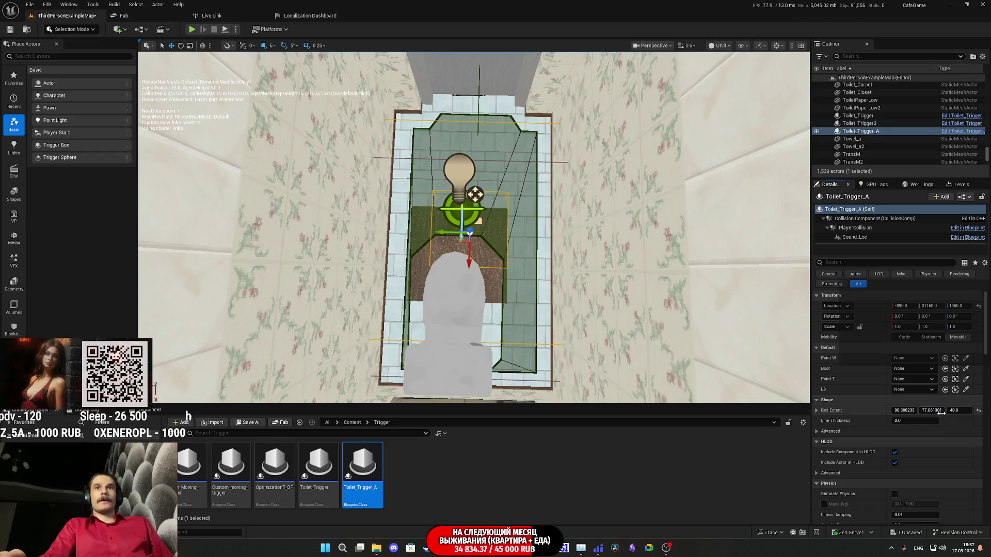
pyautogui.write('75')
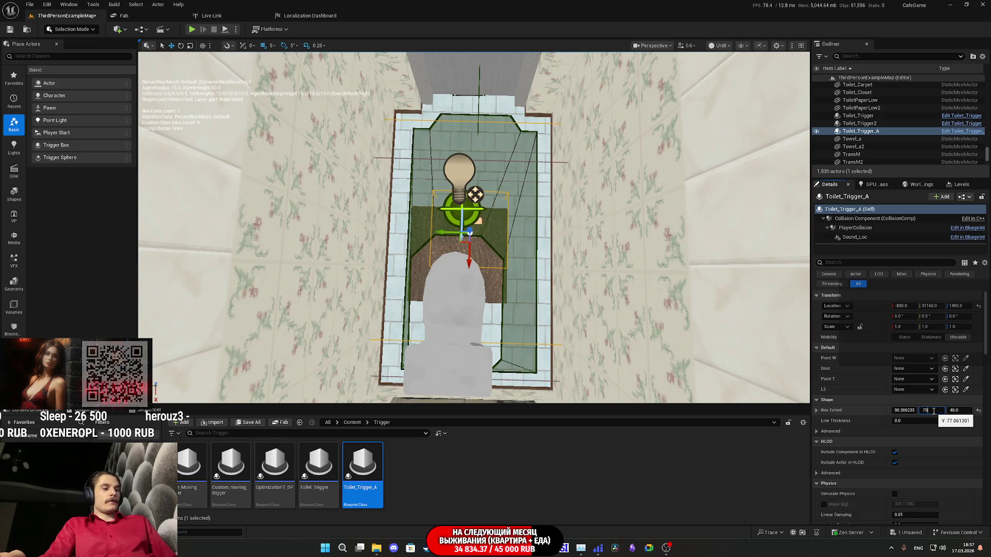
pyautogui.press('Return')
pyautogui.moveTo(509, 341); pyautogui.dragTo(509, 342)
# - Set Box Extent X to 145, making a 145 × 75 × 40 trigger box
pyautogui.moveTo(911, 408)
pyautogui.mouseDown()
pyautogui.moveTo(932, 409)
pyautogui.moveTo(900, 410)
pyautogui.mouseUp()
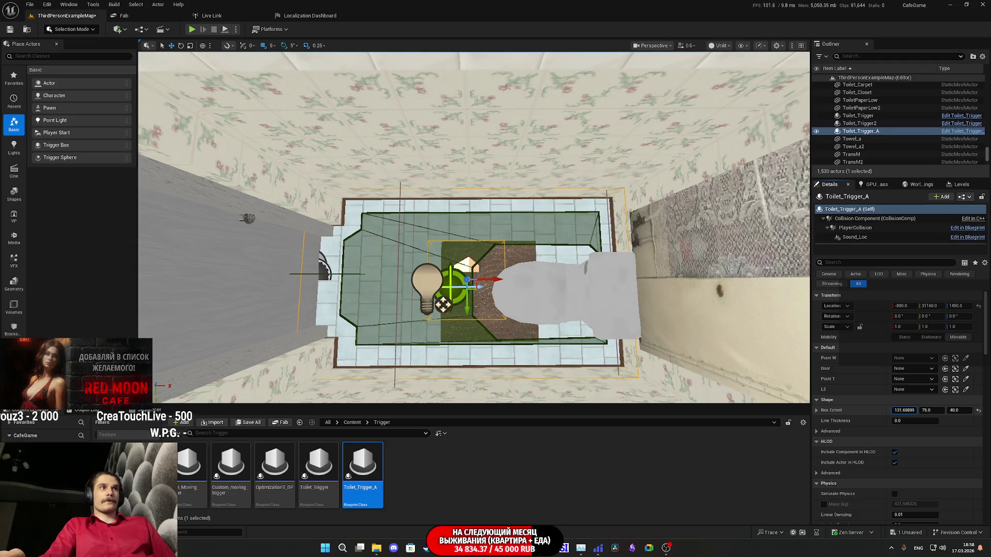
pyautogui.press('Down')
pyautogui.press('Left')
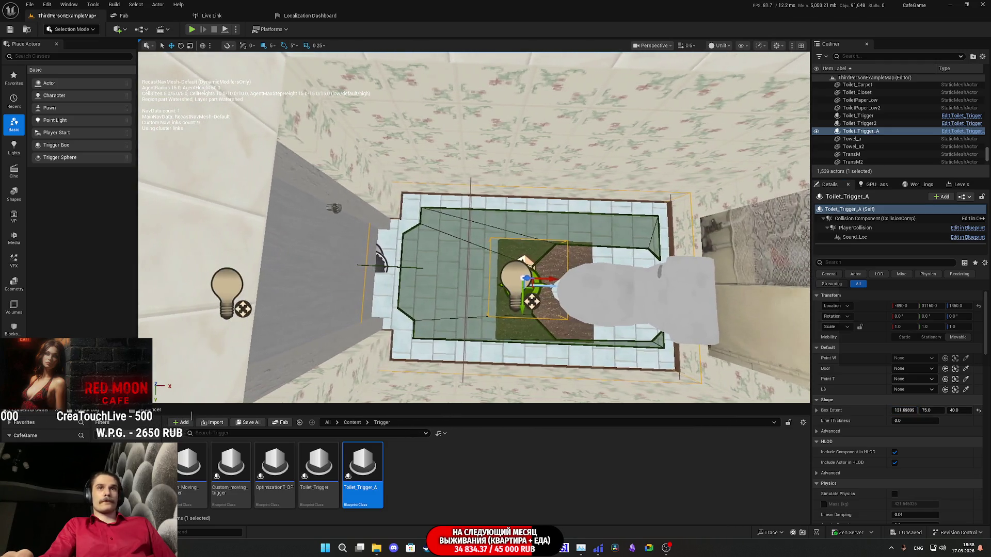
pyautogui.click(903, 411)
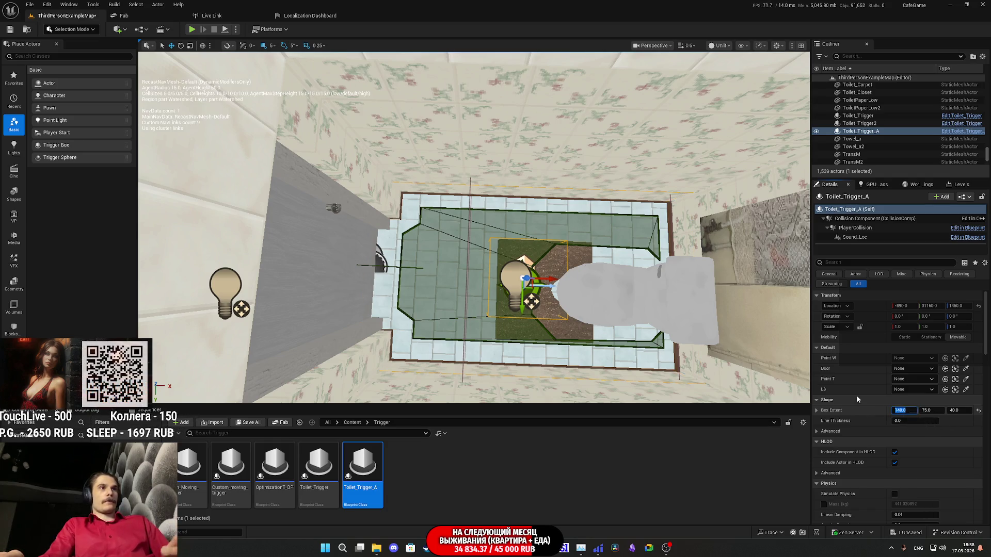
pyautogui.scroll(10, 473, 228)
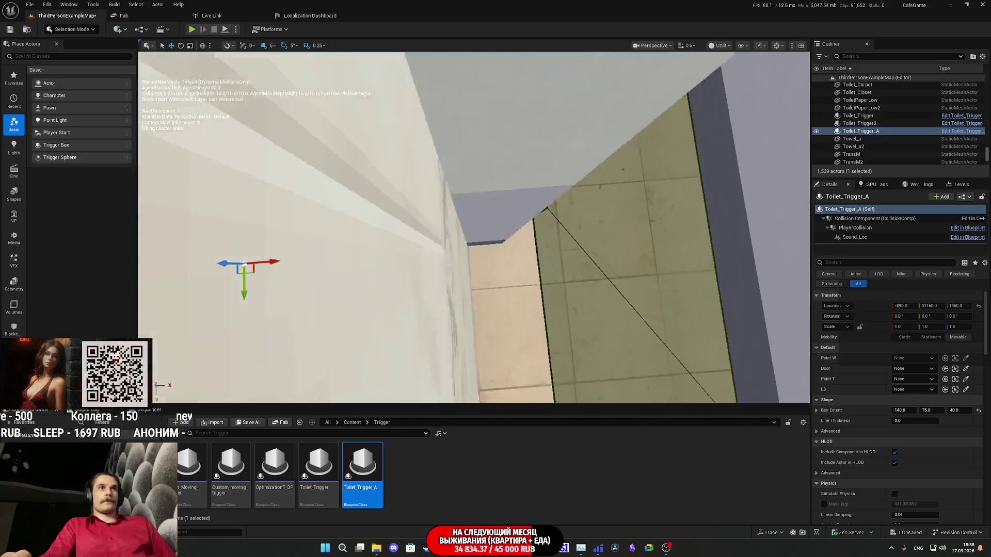
pyautogui.scroll(-10, 474, 227)
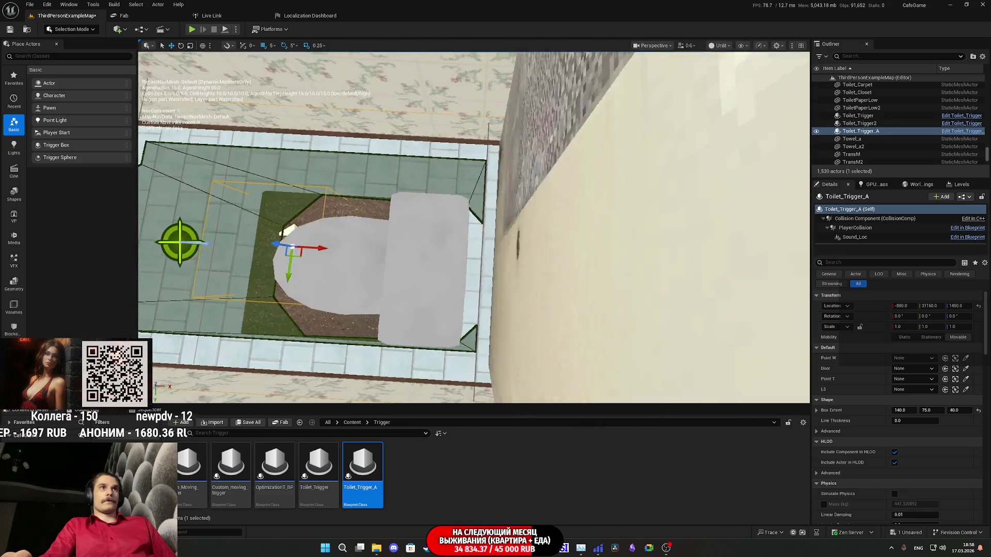
pyautogui.scroll(8, 473, 228)
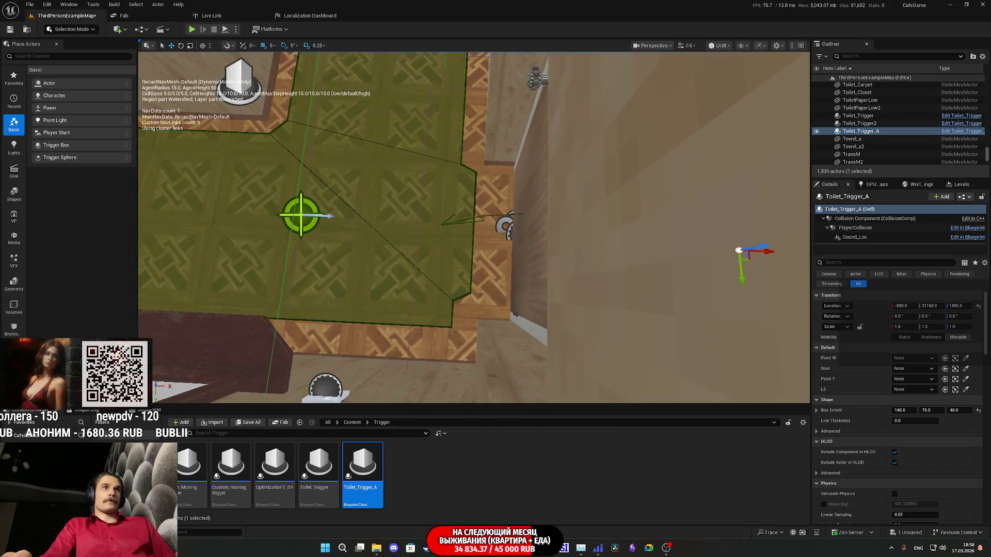
pyautogui.scroll(8, 473, 228)
pyautogui.scroll(-5, 474, 228)
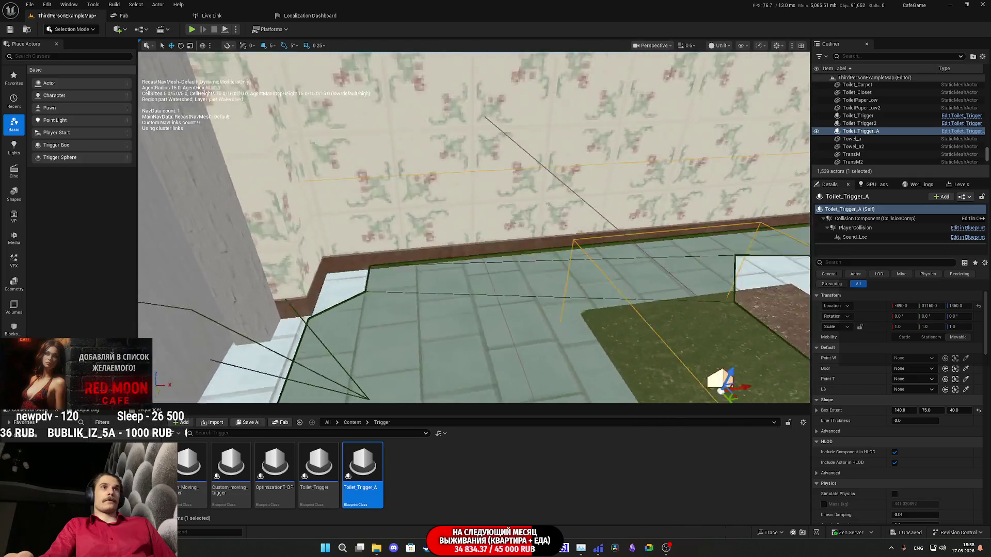
pyautogui.scroll(5, 473, 228)
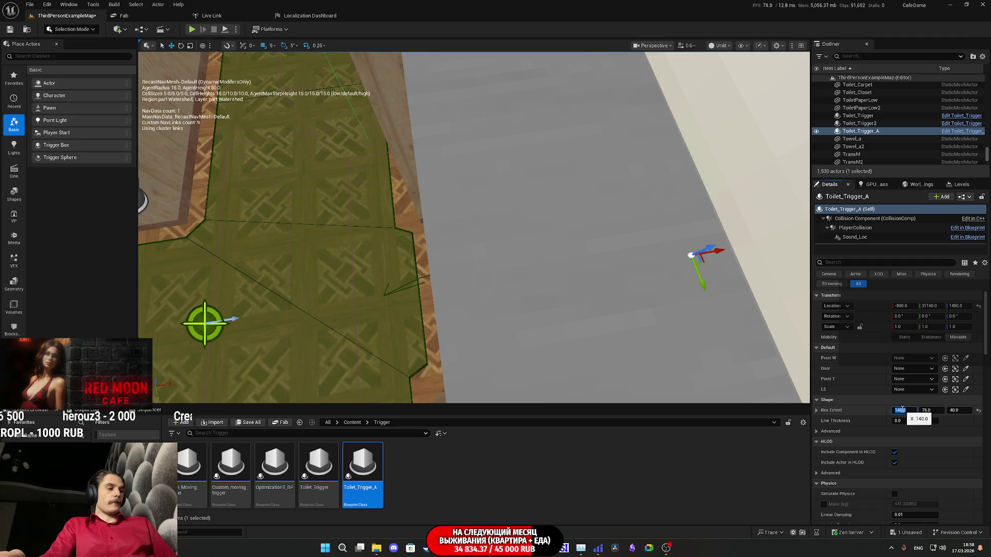
pyautogui.press('Return')
pyautogui.moveTo(722, 304); pyautogui.dragTo(696, 282)
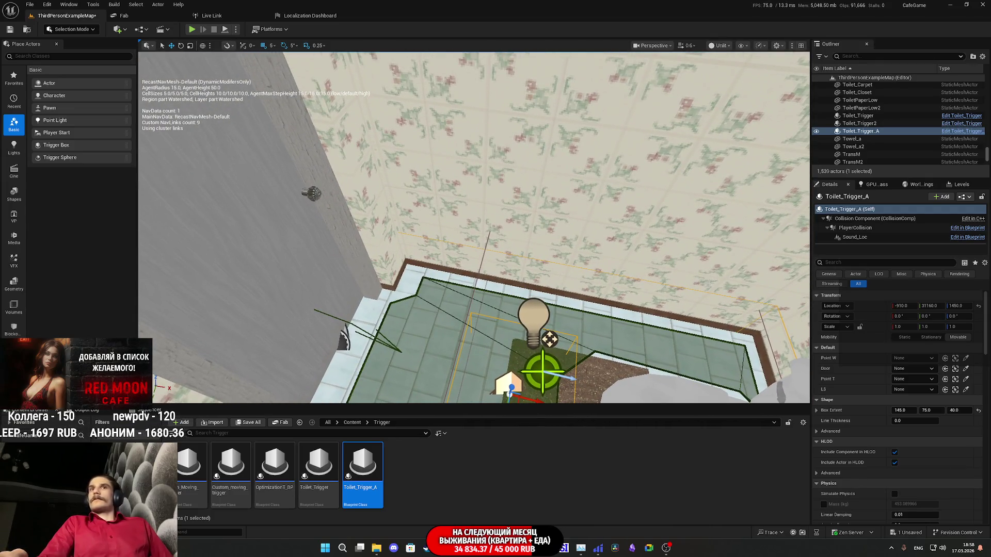
pyautogui.doubleClick(855, 228)
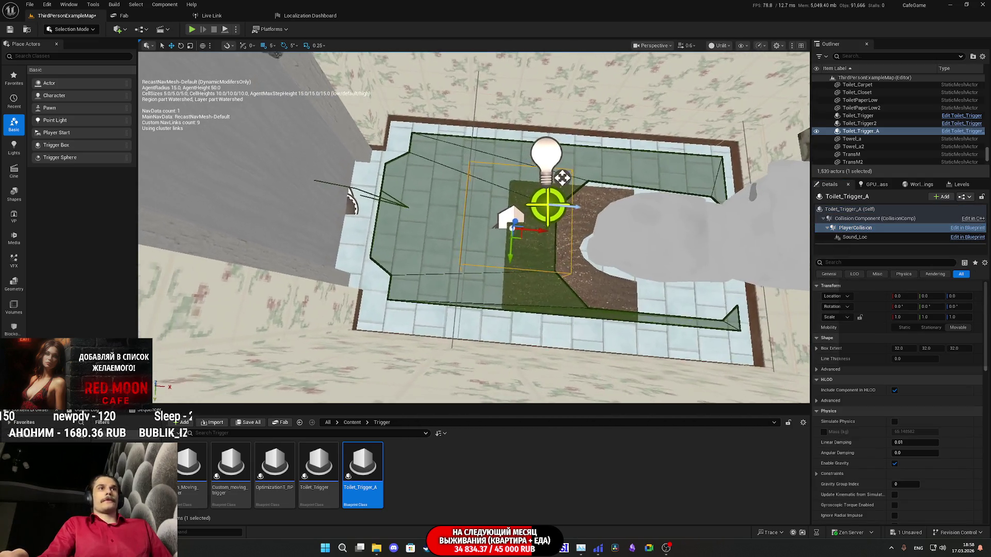
# - Try shifting PlayerCollision toward the doorway, then undo the box size change
pyautogui.moveTo(399, 227); pyautogui.dragTo(398, 227)
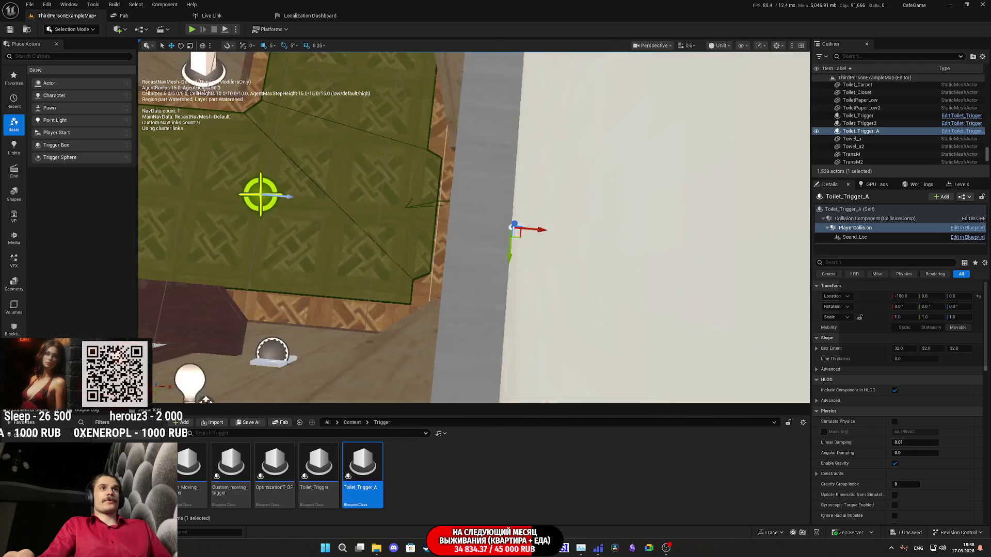
pyautogui.moveTo(432, 232); pyautogui.dragTo(432, 231)
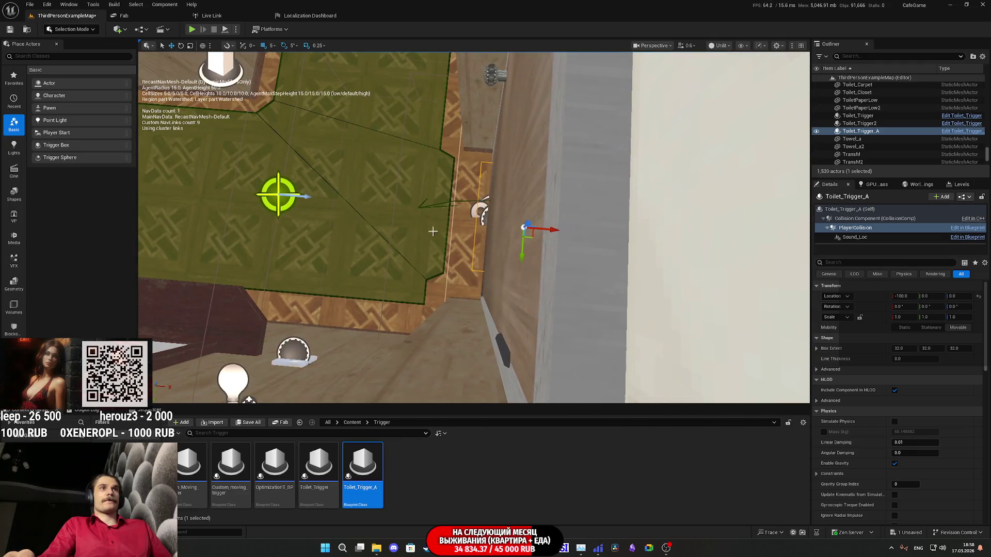
pyautogui.moveTo(557, 232); pyautogui.dragTo(556, 232)
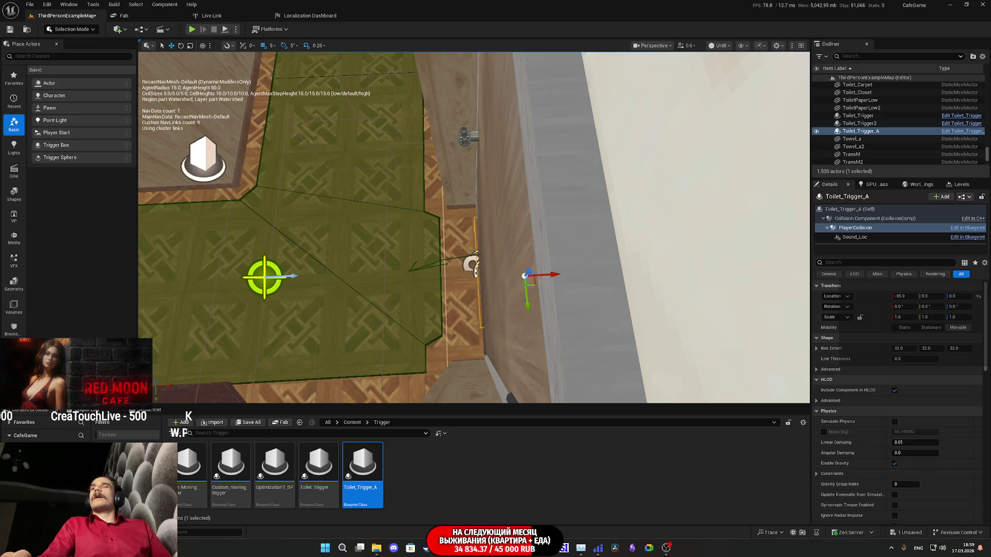
pyautogui.moveTo(556, 232); pyautogui.dragTo(556, 231)
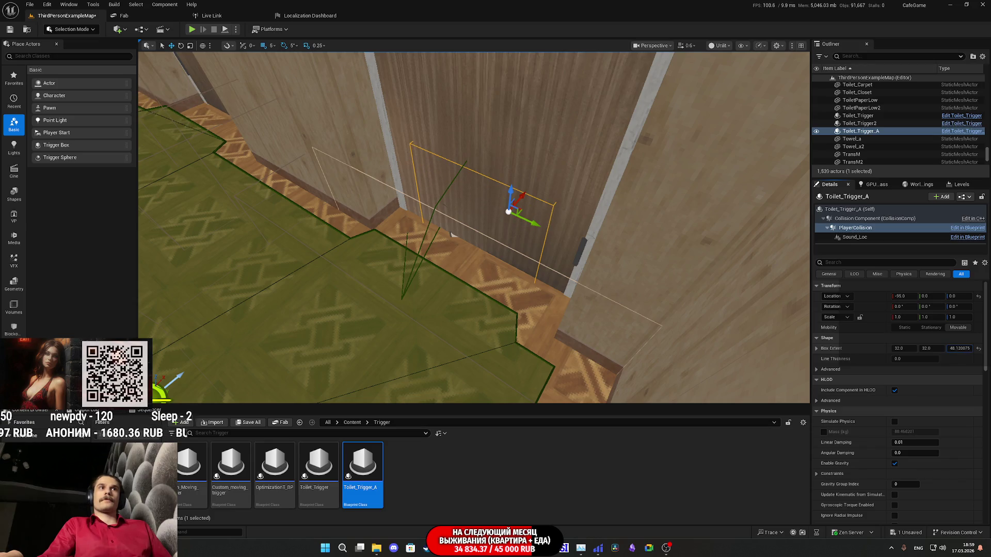
pyautogui.hotkey('ctrl', 'z')
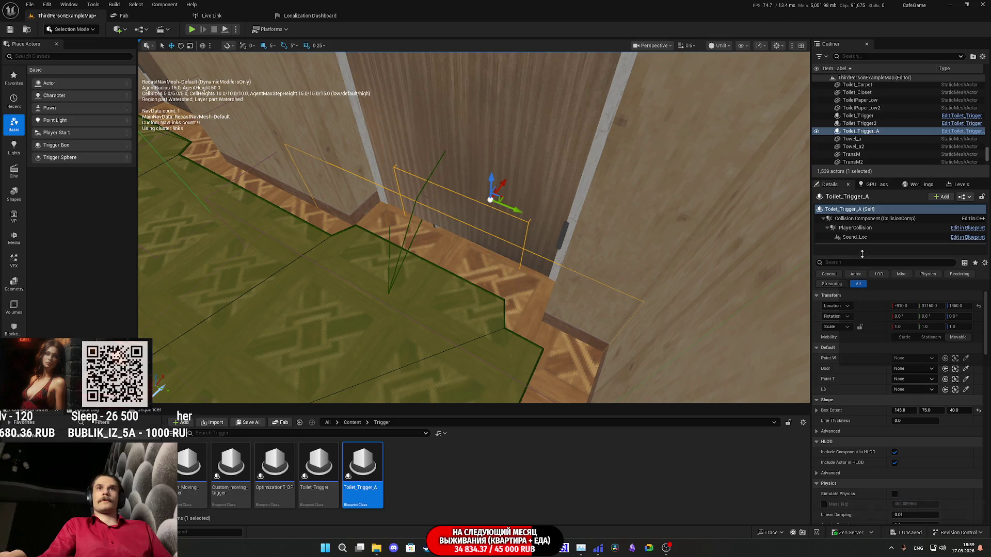
# - Thin PlayerCollision's Box Extent X down to about 10
pyautogui.click(854, 228)
pyautogui.moveTo(900, 349); pyautogui.dragTo(906, 349)
pyautogui.press('p')
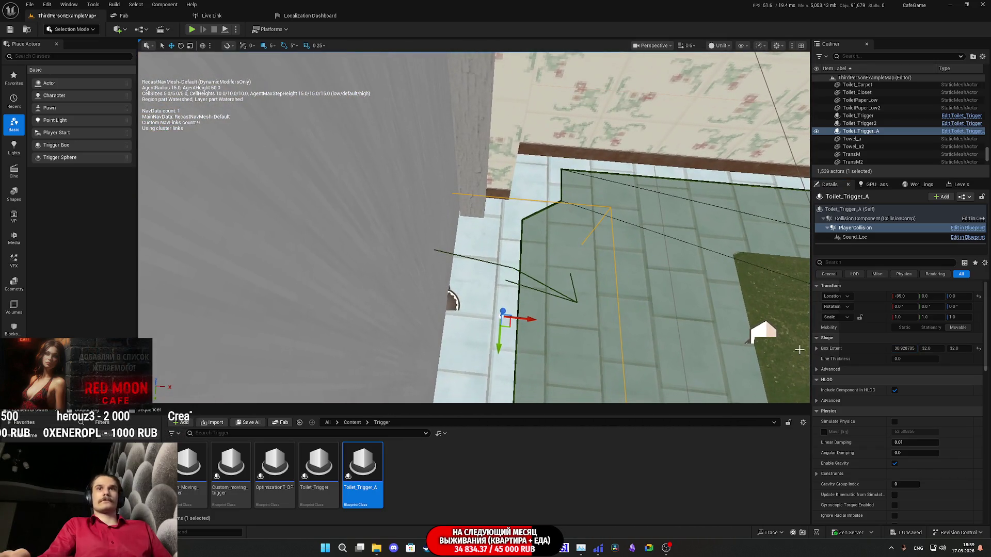
pyautogui.moveTo(904, 349); pyautogui.dragTo(938, 349)
pyautogui.moveTo(645, 269); pyautogui.dragTo(645, 211)
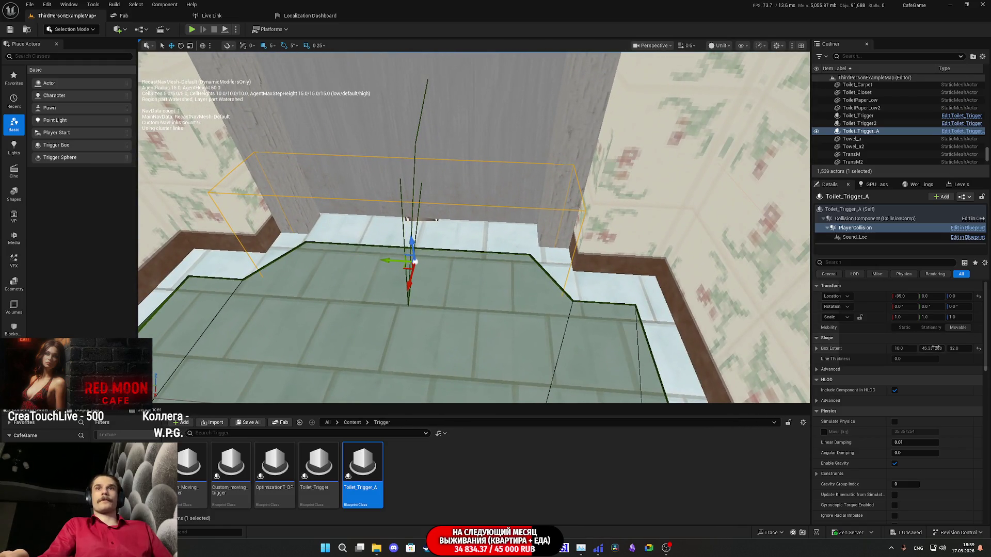
# - Set PlayerCollision's Y extent to 75, Z to about 130, and raise it over the door
pyautogui.moveTo(931, 348); pyautogui.dragTo(931, 348)
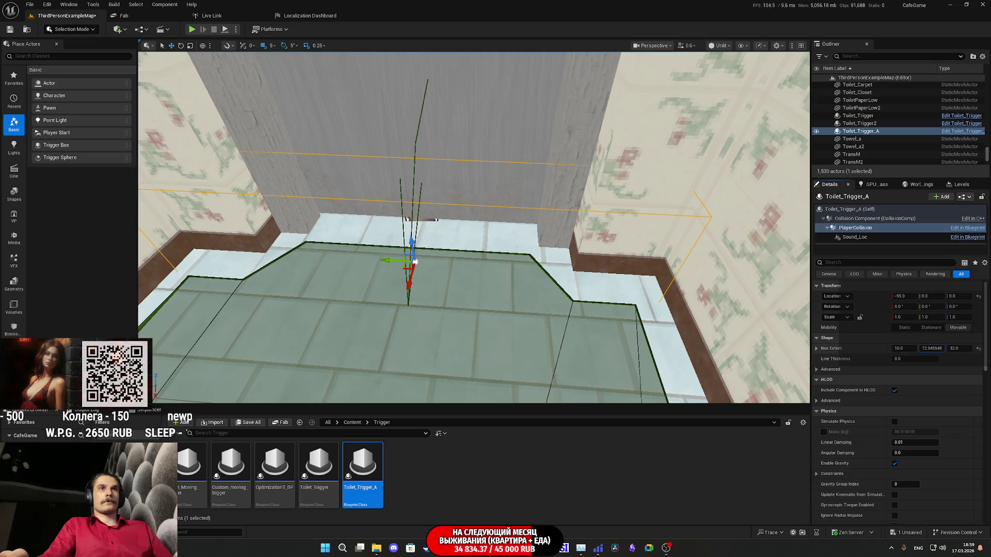
pyautogui.click(935, 349)
pyautogui.press('Return')
pyautogui.moveTo(952, 348); pyautogui.dragTo(970, 348)
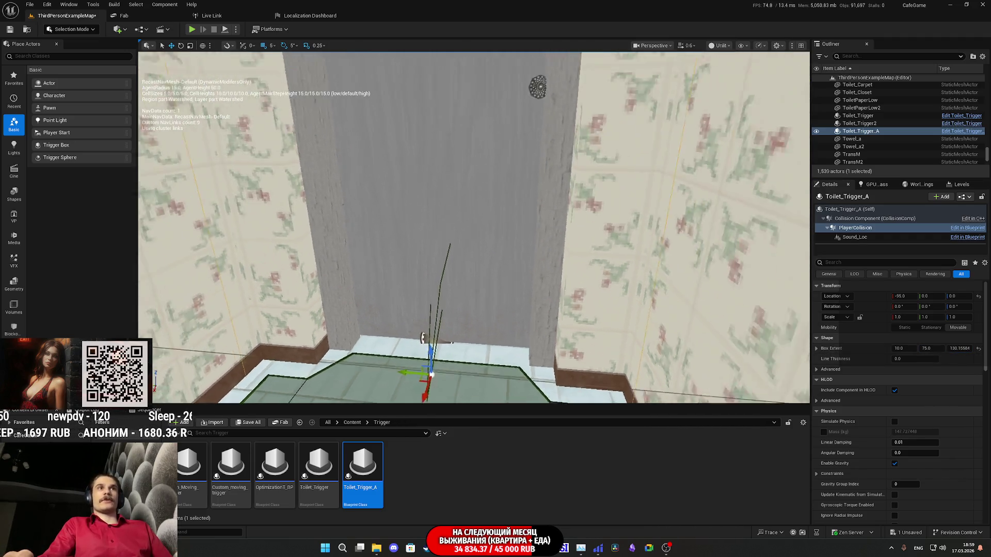
pyautogui.scroll(-5, 480, 295)
pyautogui.moveTo(479, 295)
pyautogui.mouseDown()
pyautogui.moveTo(479, 154)
pyautogui.moveTo(464, 81)
pyautogui.moveTo(460, 115)
pyautogui.mouseUp()
# - Put PlayerCollision at height 130 and fly around to check it covers the door
pyautogui.press('f')
pyautogui.press('w')
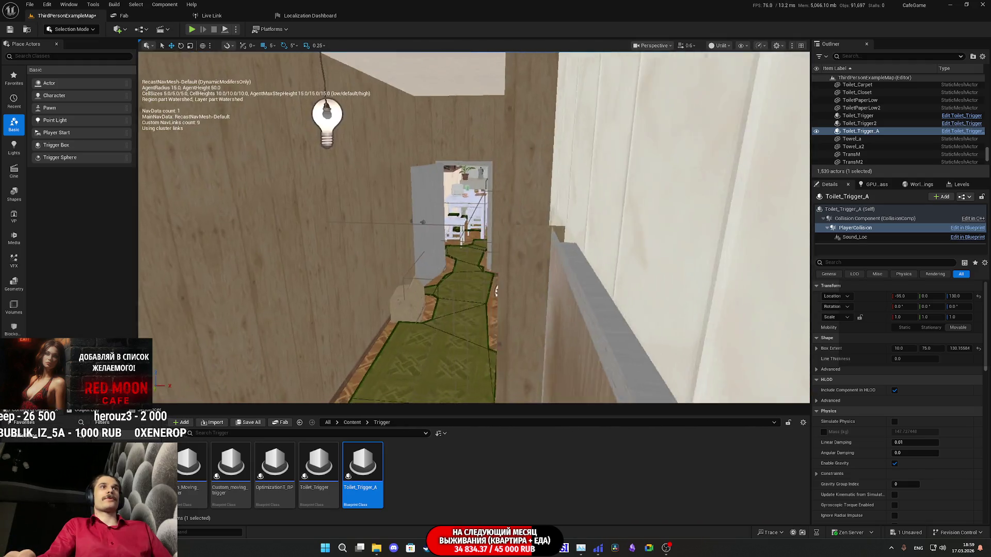
pyautogui.press('s')
pyautogui.press('s')
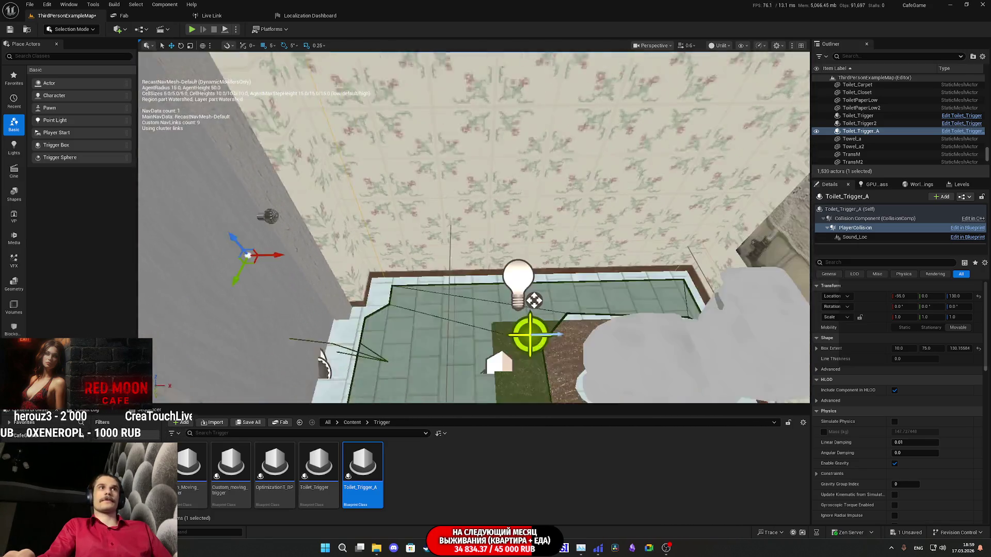
pyautogui.press('w')
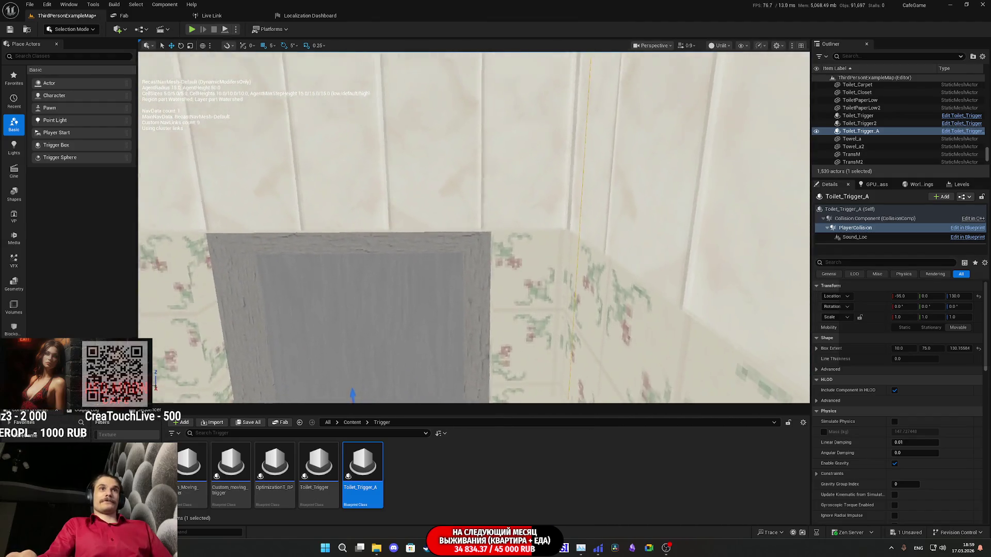
pyautogui.press('a')
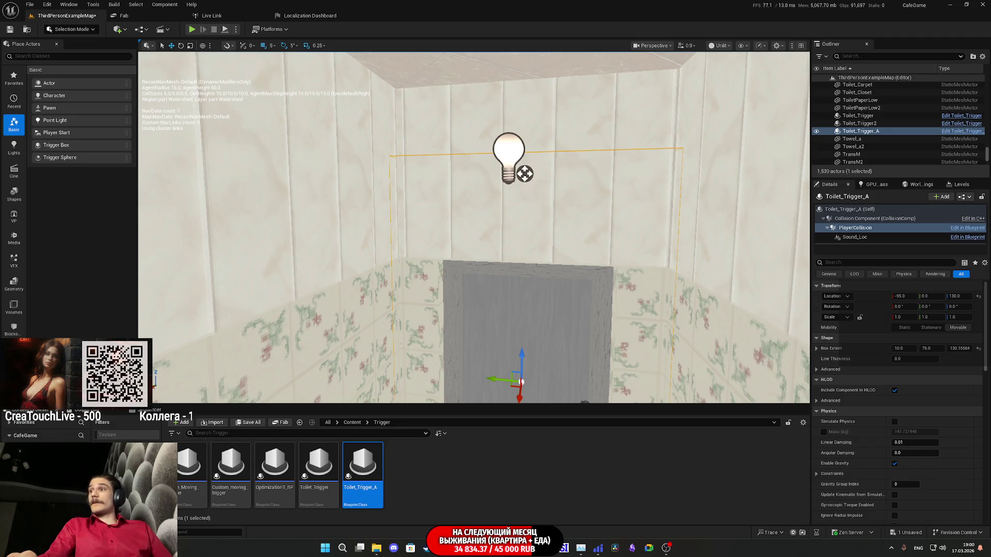
pyautogui.press('q')
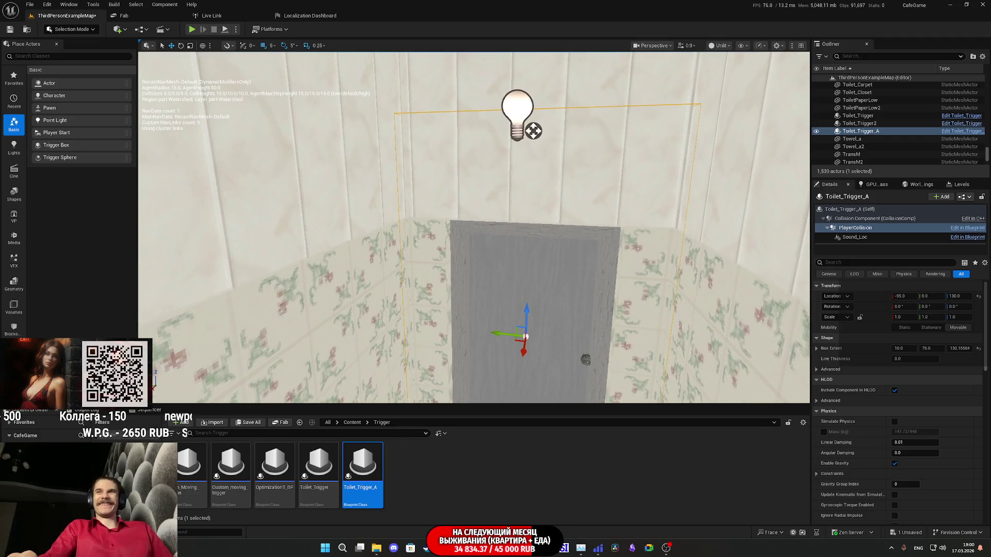
pyautogui.press('d')
pyautogui.press('a')
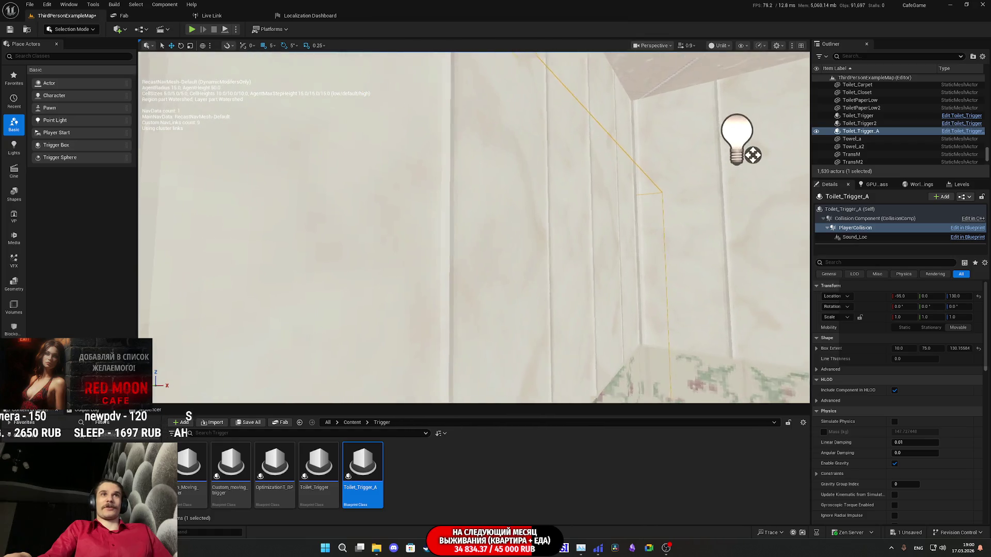
pyautogui.press('d')
pyautogui.press('s')
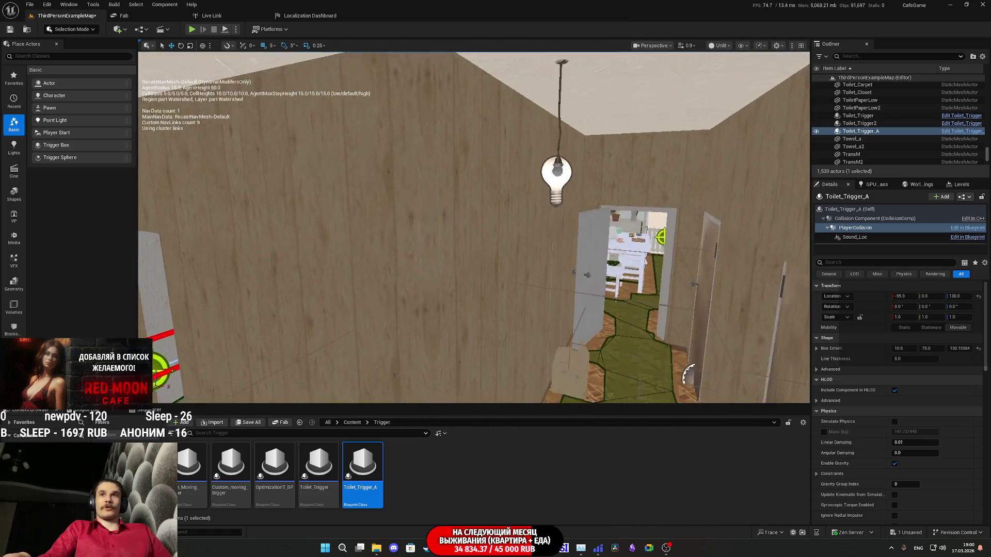
pyautogui.press('s')
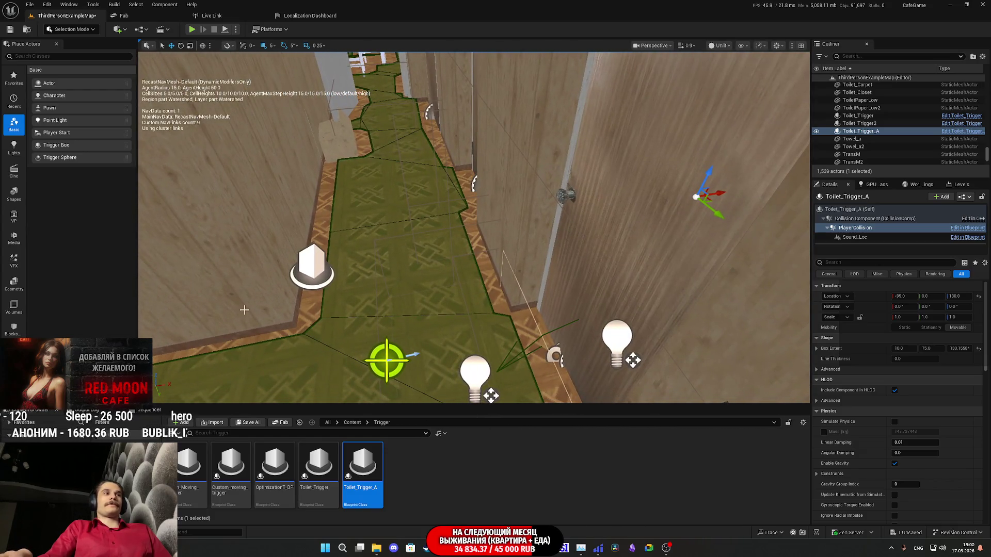
# - Save all changed content, then fly around to recheck the trigger by the wall corner
pyautogui.click(255, 424)
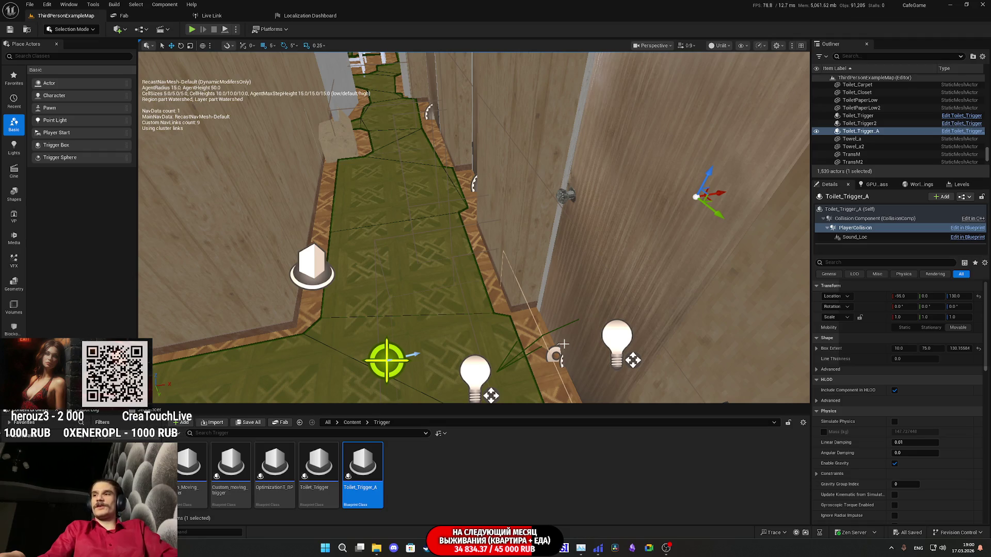
pyautogui.moveTo(543, 276)
pyautogui.mouseDown()
pyautogui.moveTo(542, 227)
pyautogui.moveTo(516, 227)
pyautogui.moveTo(516, 252)
pyautogui.moveTo(506, 252)
pyautogui.moveTo(522, 253)
pyautogui.moveTo(516, 242)
pyautogui.moveTo(516, 258)
pyautogui.moveTo(526, 258)
pyautogui.moveTo(516, 260)
pyautogui.moveTo(516, 289)
pyautogui.mouseUp()
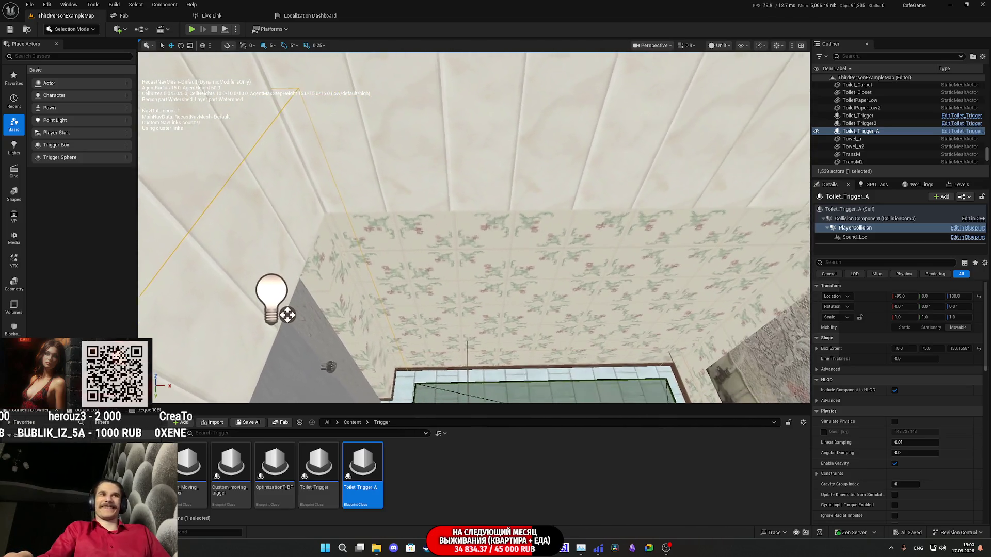
pyautogui.press('a')
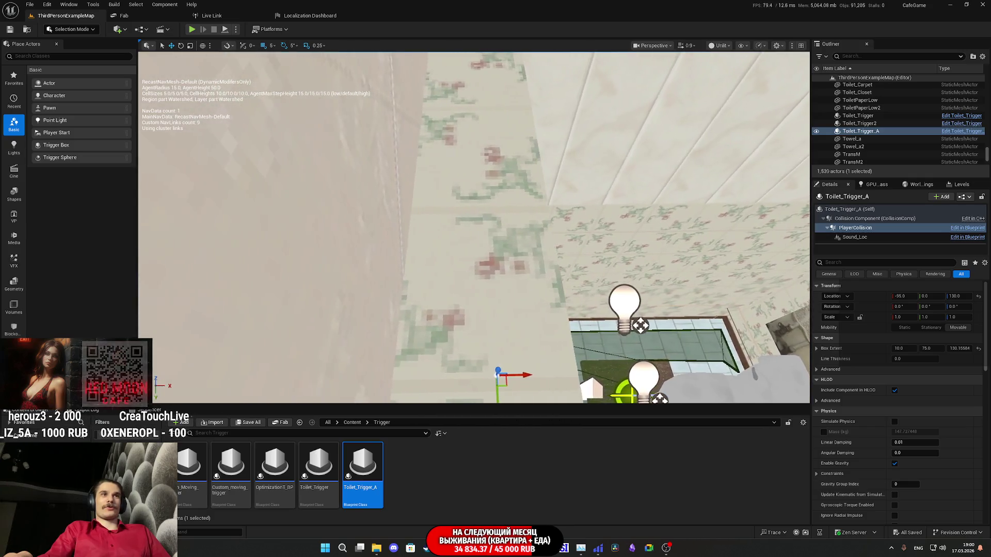
pyautogui.press('a')
pyautogui.press('a')
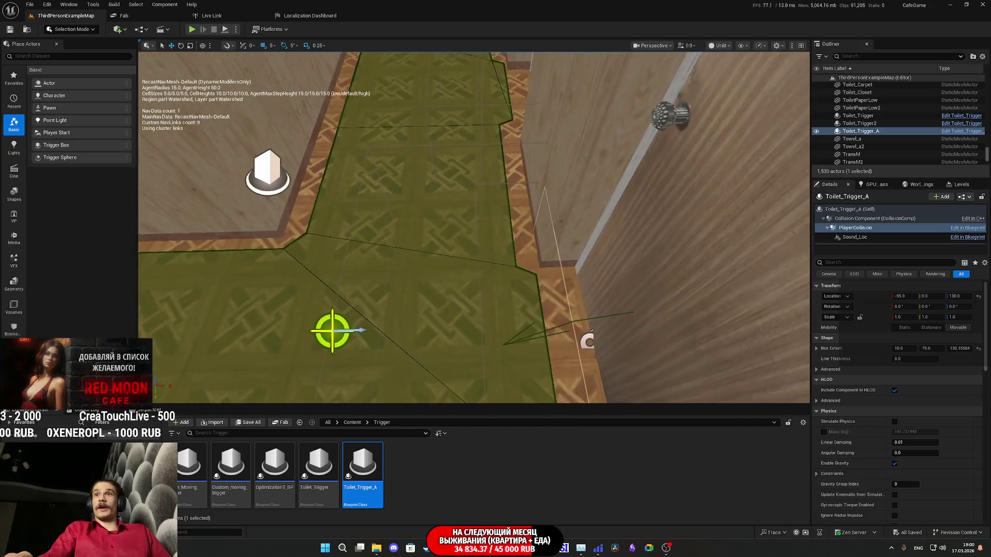
pyautogui.press('d')
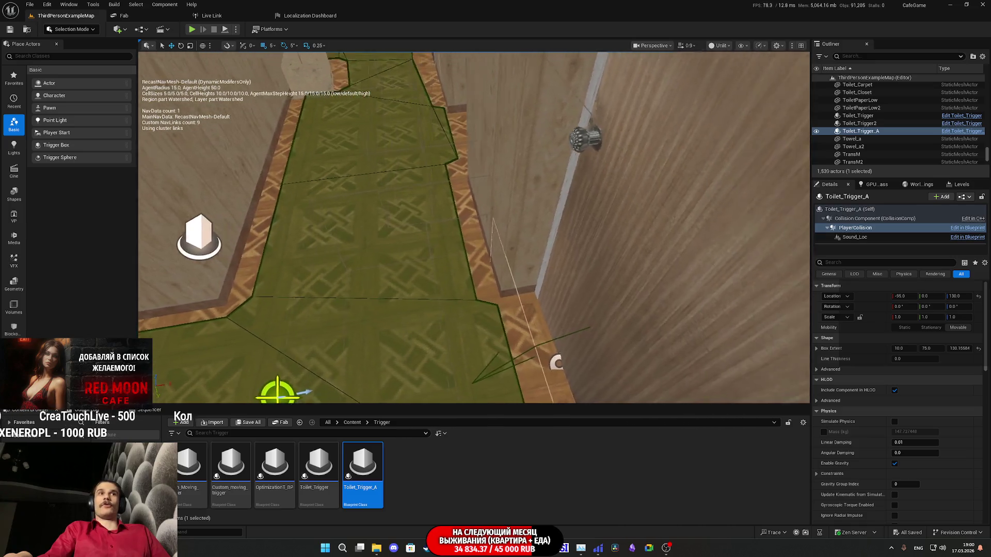
pyautogui.press('w')
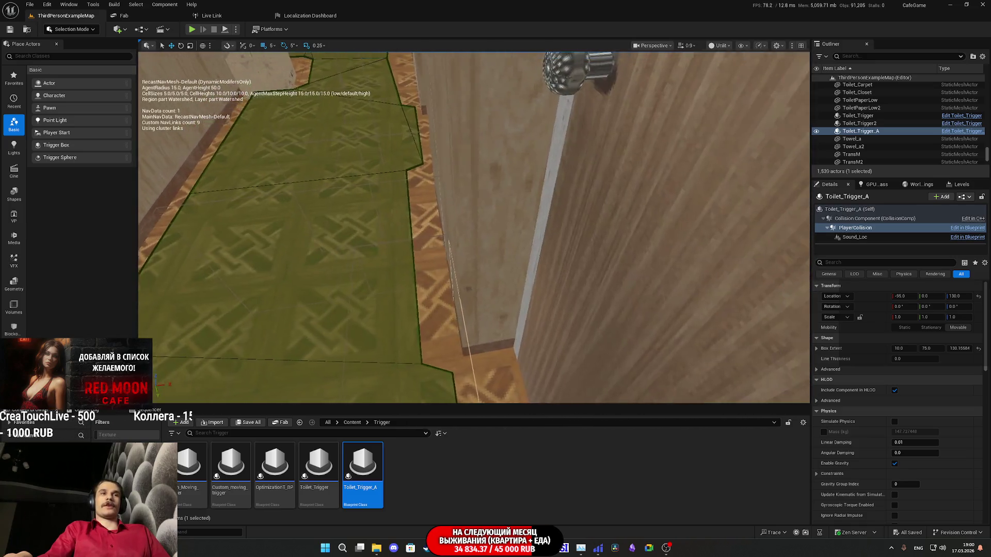
pyautogui.press('s')
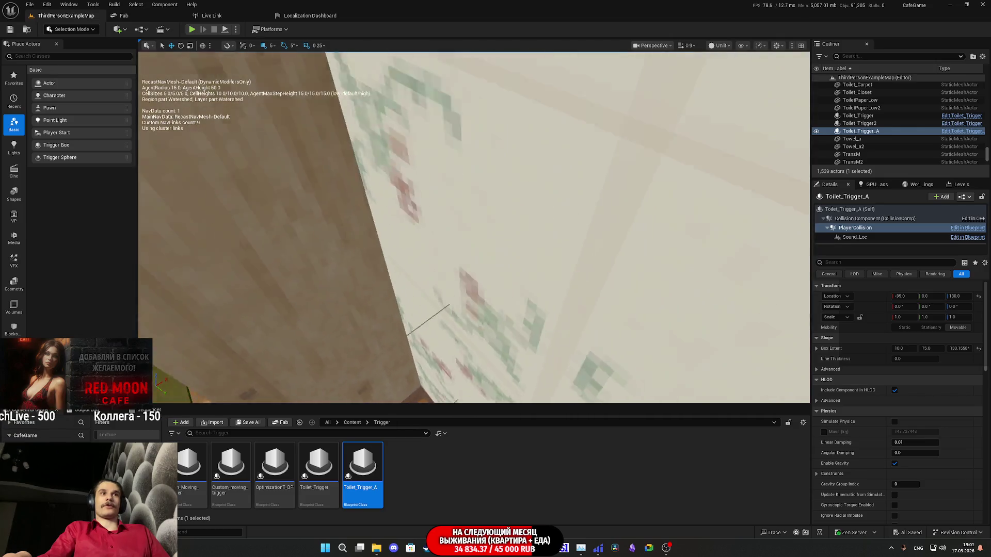
pyautogui.press('s')
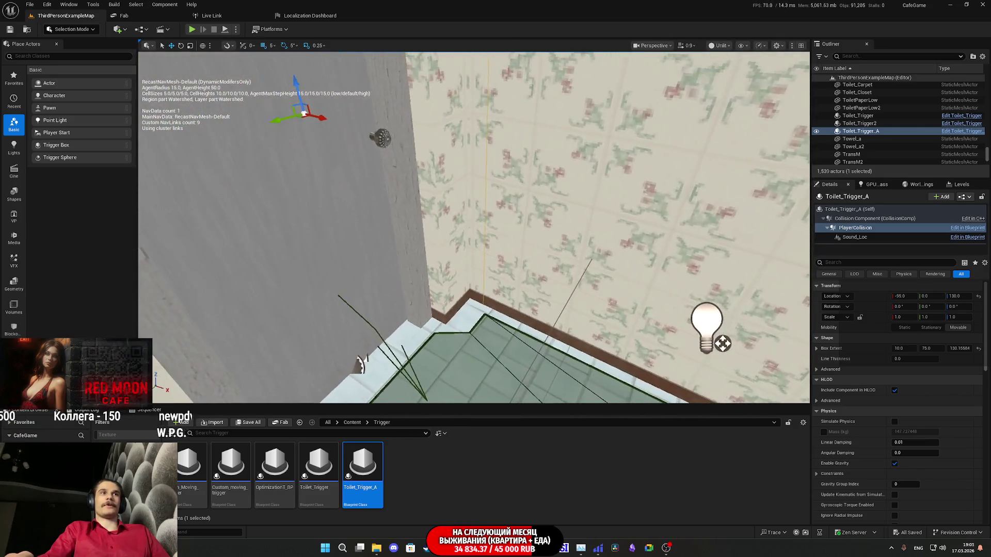
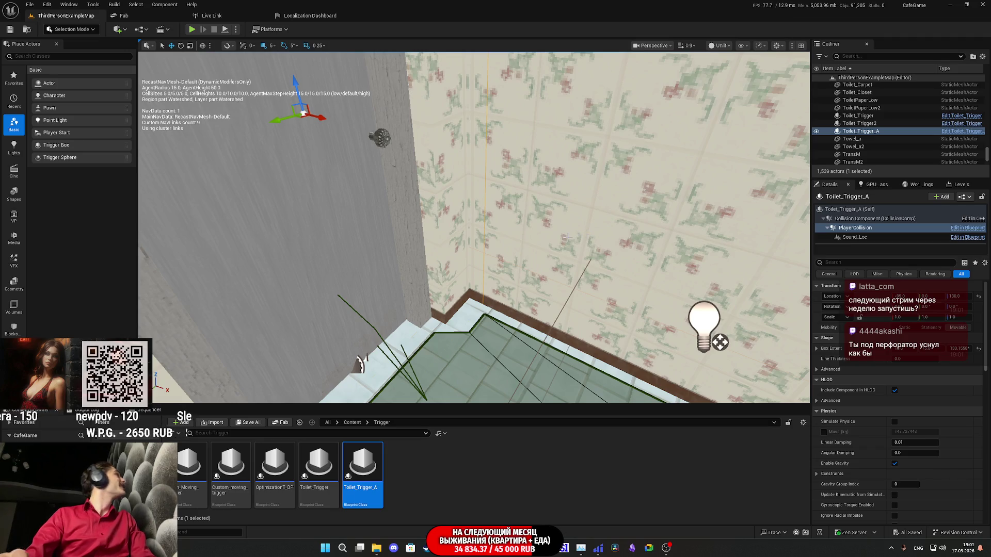
# - Set Toilet_Trigger_A's Box Extent Z to 130, making the trigger 10 × 75 × 130
pyautogui.moveTo(568, 238); pyautogui.dragTo(650, 207)
pyautogui.moveTo(562, 297)
pyautogui.mouseDown()
pyautogui.moveTo(516, 302)
pyautogui.moveTo(573, 294)
pyautogui.moveTo(536, 297)
pyautogui.moveTo(506, 278)
pyautogui.moveTo(464, 273)
pyautogui.moveTo(474, 289)
pyautogui.moveTo(449, 273)
pyautogui.moveTo(433, 279)
pyautogui.mouseUp()
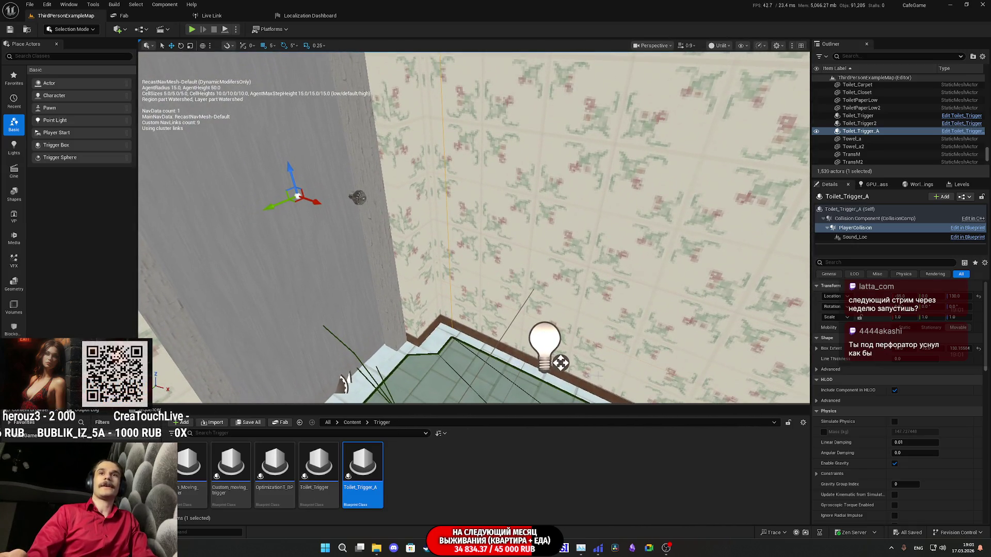
pyautogui.moveTo(478, 548)
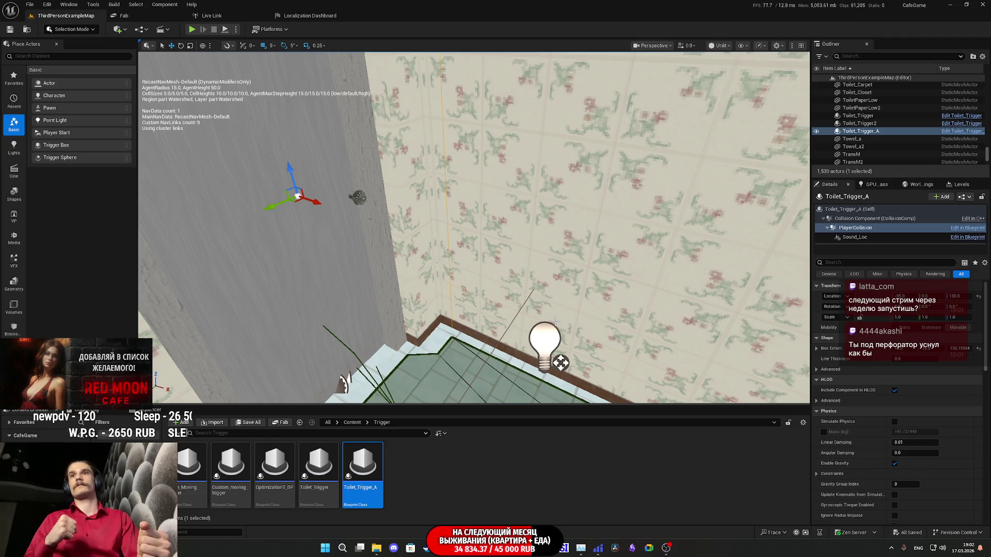
pyautogui.moveTo(561, 363)
pyautogui.mouseDown()
pyautogui.moveTo(495, 309)
pyautogui.moveTo(478, 337)
pyautogui.mouseUp()
pyautogui.click(959, 349)
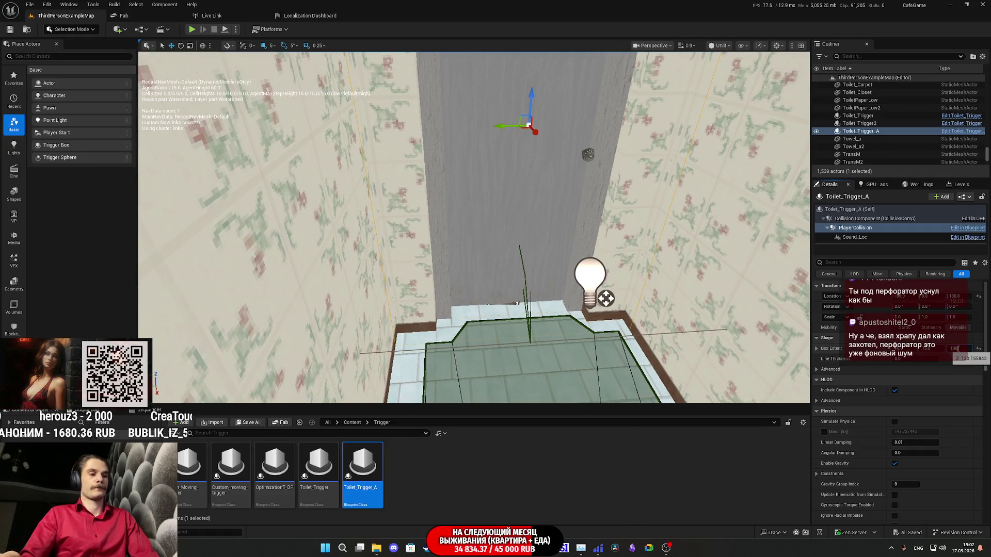
pyautogui.press('Return')
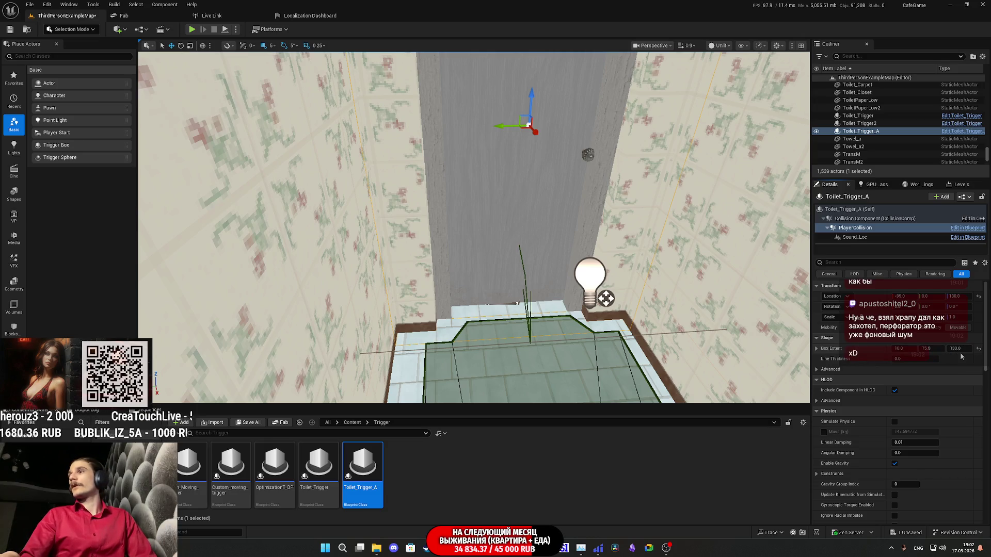
# - Save all changed content, confirming the Save Content dialog
pyautogui.scroll(-1, 898, 387)
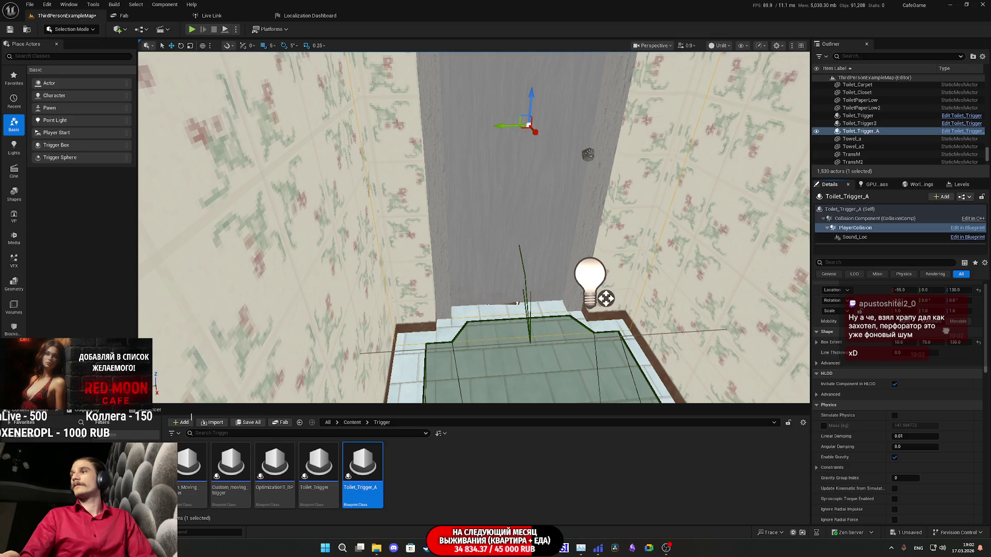
pyautogui.scroll(-1, 946, 331)
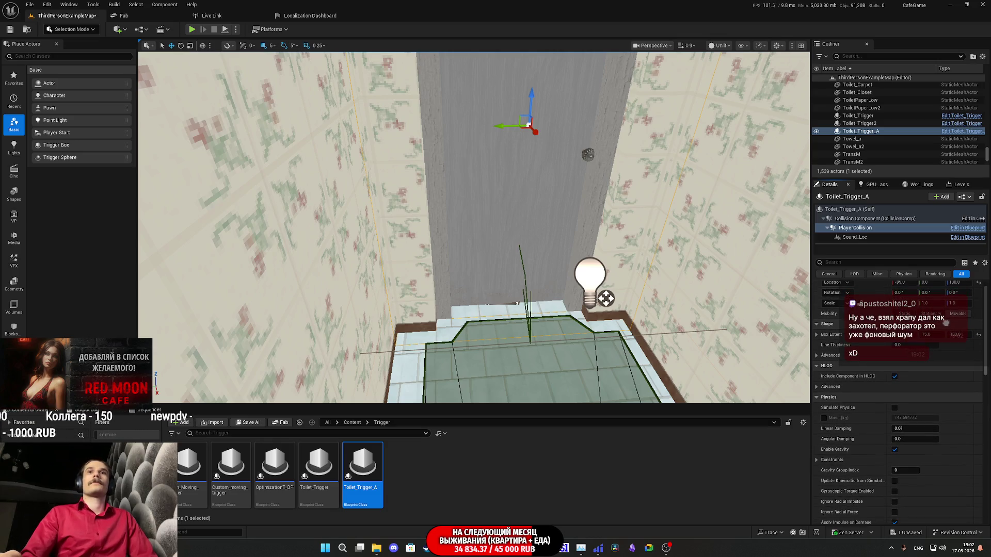
pyautogui.click(249, 424)
pyautogui.click(552, 360)
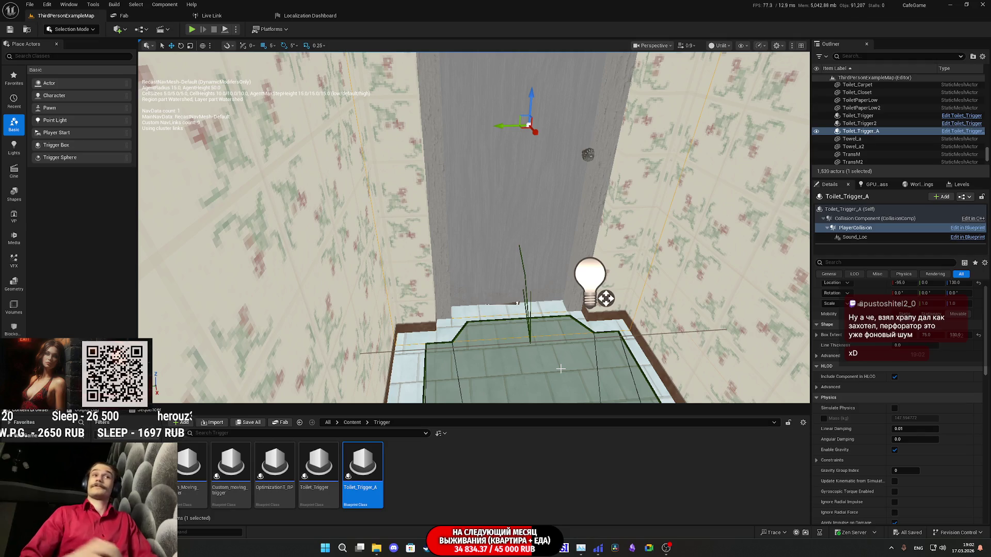
# - Fly the viewport back to view the green-carpeted corridor and door from above
pyautogui.scroll(10, 474, 227)
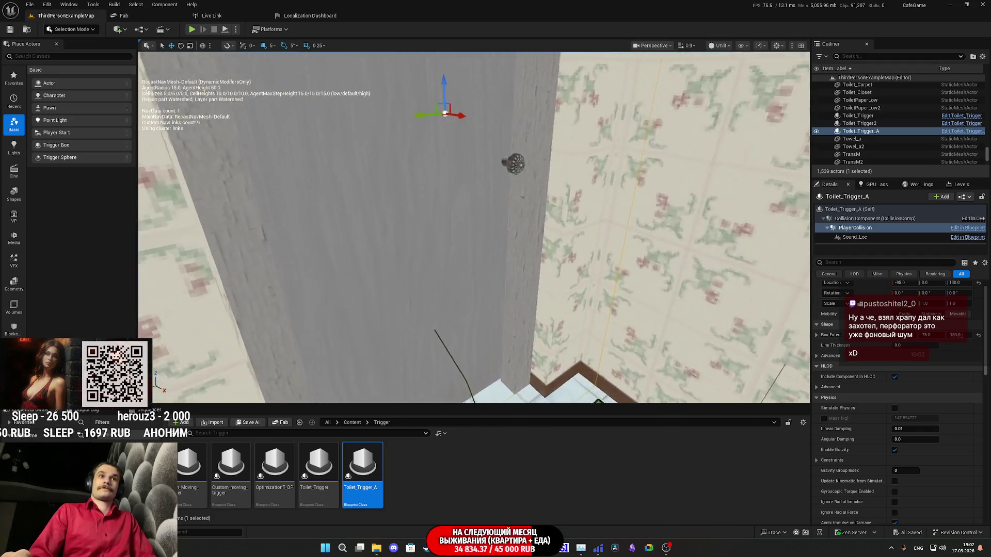
pyautogui.scroll(-10, 474, 227)
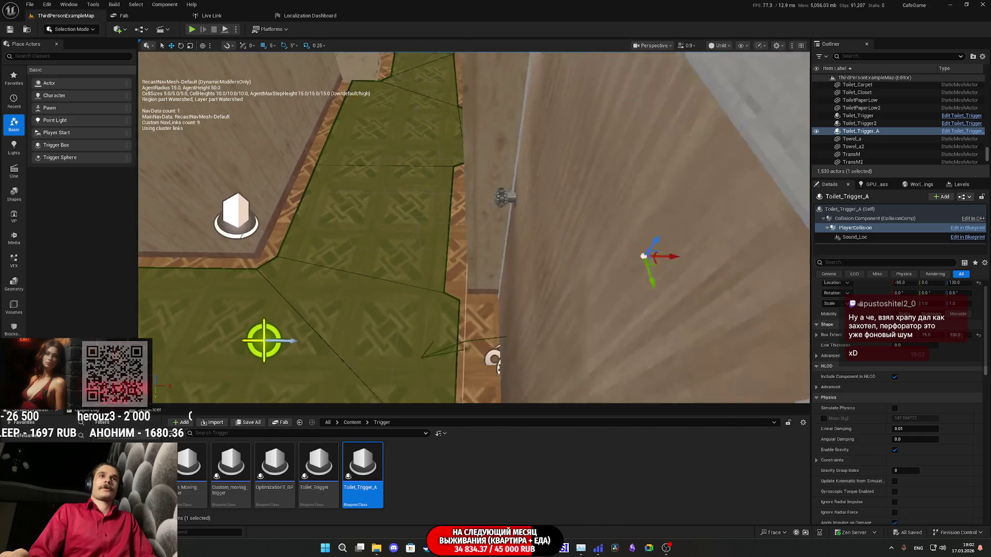
pyautogui.scroll(5, 473, 227)
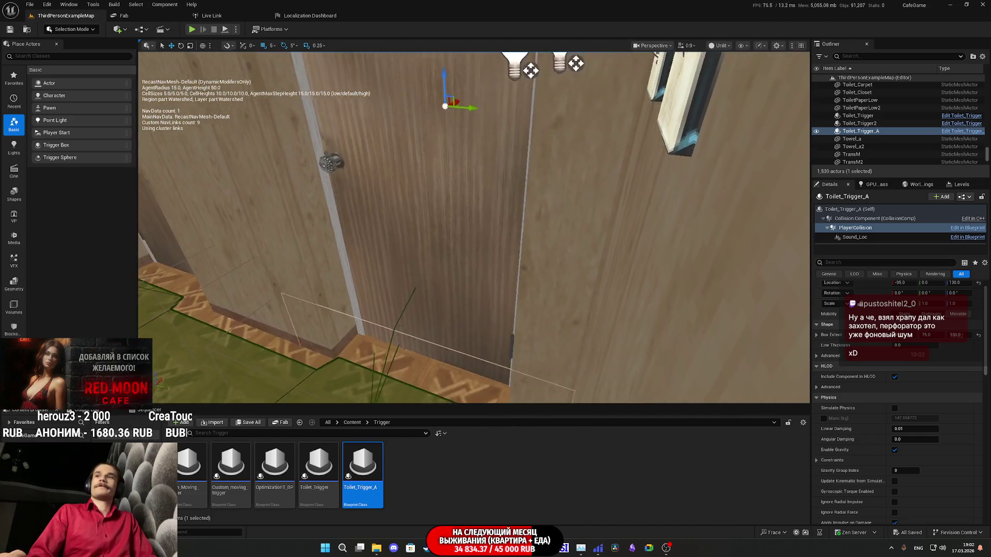
pyautogui.scroll(-3, 473, 227)
pyautogui.moveTo(474, 227)
pyautogui.mouseDown()
pyautogui.moveTo(521, 217)
pyautogui.moveTo(505, 232)
pyautogui.mouseUp()
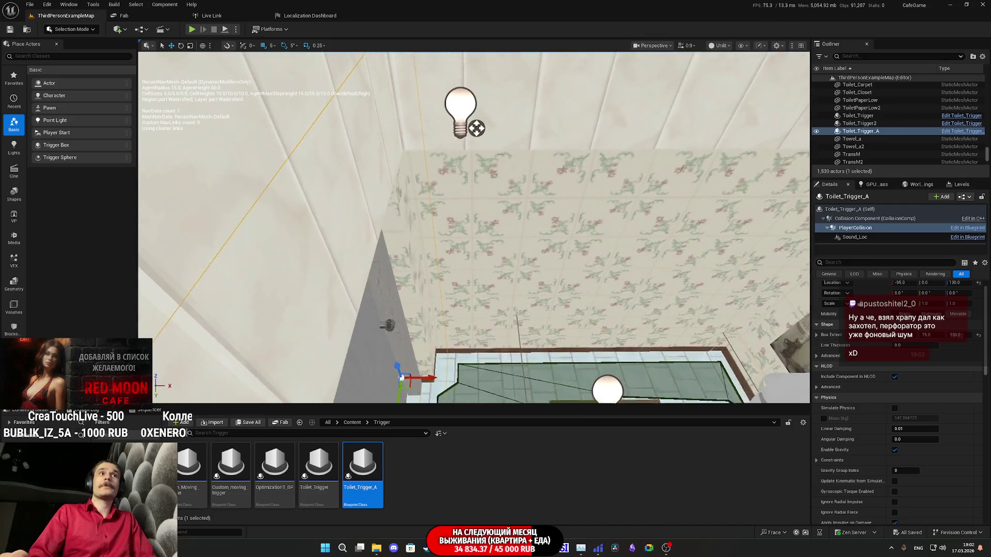
pyautogui.moveTo(506, 232); pyautogui.dragTo(495, 325)
pyautogui.moveTo(530, 272); pyautogui.dragTo(531, 272)
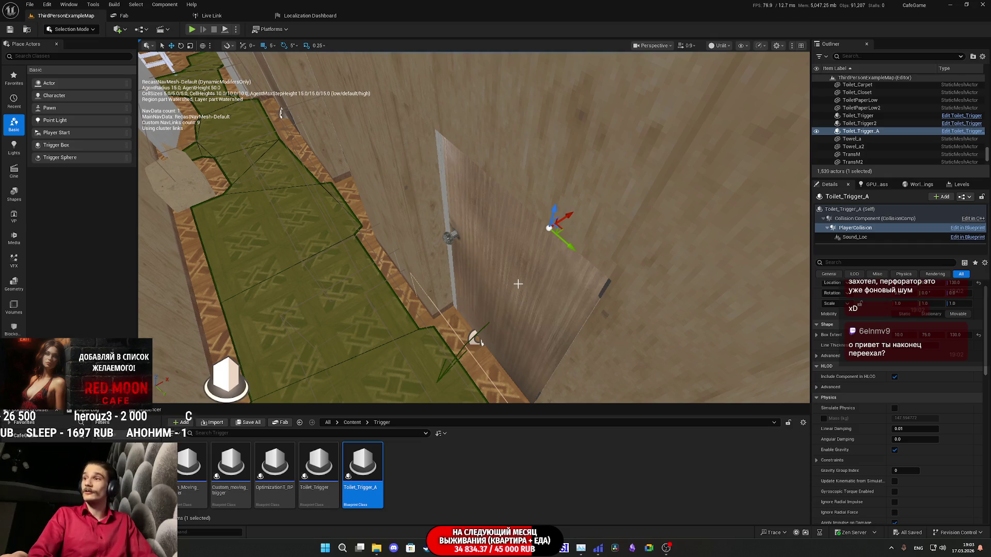
pyautogui.moveTo(517, 281); pyautogui.dragTo(511, 305)
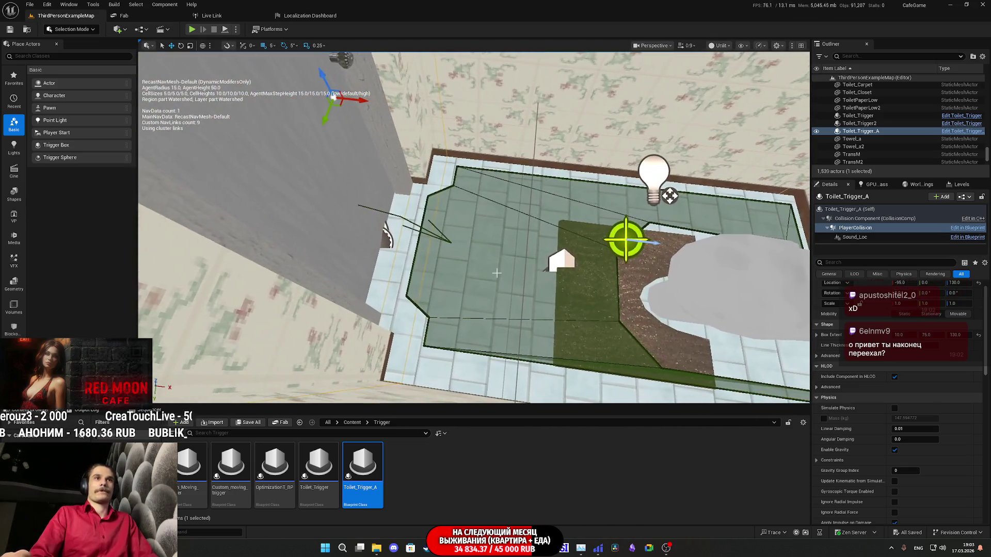
# - Fly into the living room, select the Pillower_BPC character and open its Blueprint Editor
pyautogui.press('1')
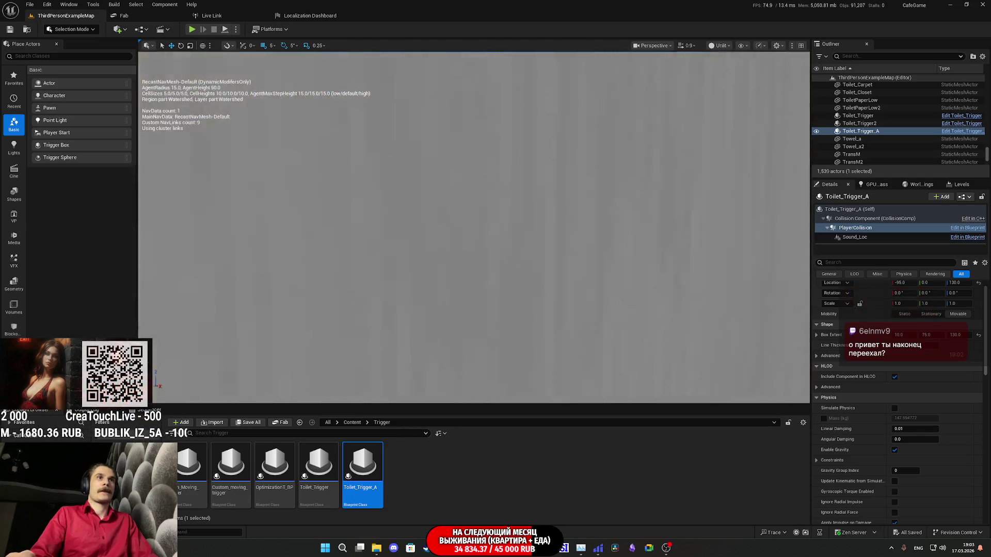
pyautogui.moveTo(462, 279); pyautogui.dragTo(461, 255)
pyautogui.click(534, 258)
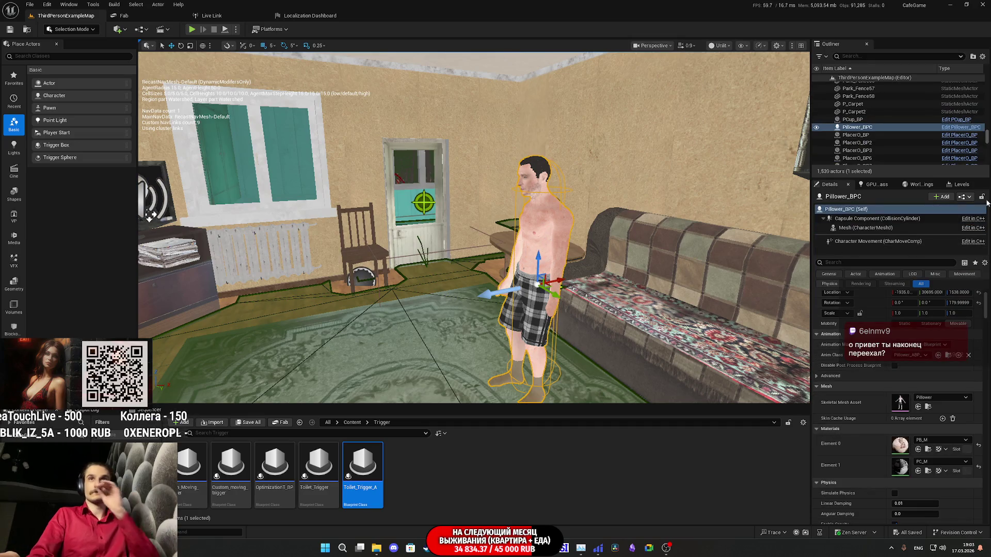
pyautogui.click(968, 200)
pyautogui.click(945, 216)
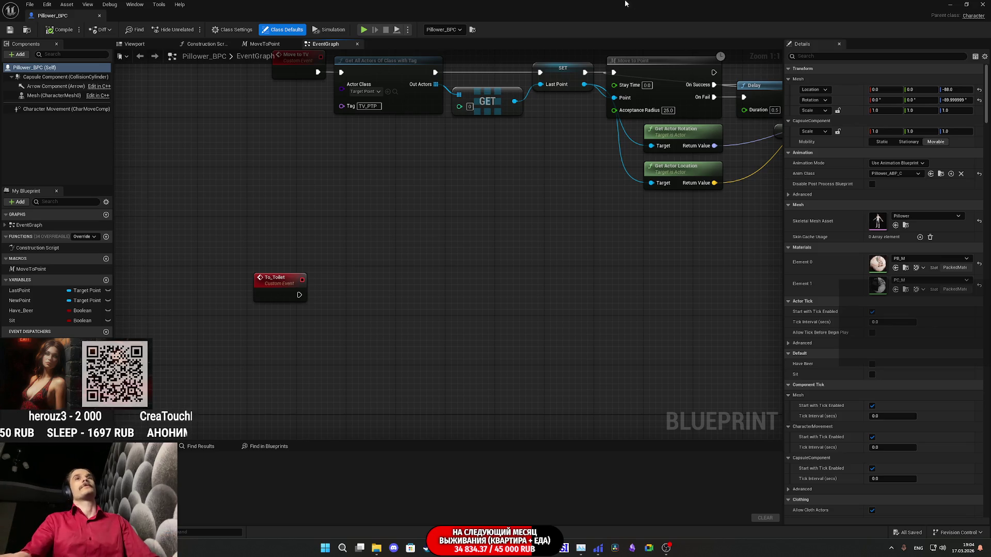
# - Back in the level, select NPC_Street_BP47 and open its blueprint
pyautogui.click(945, 4)
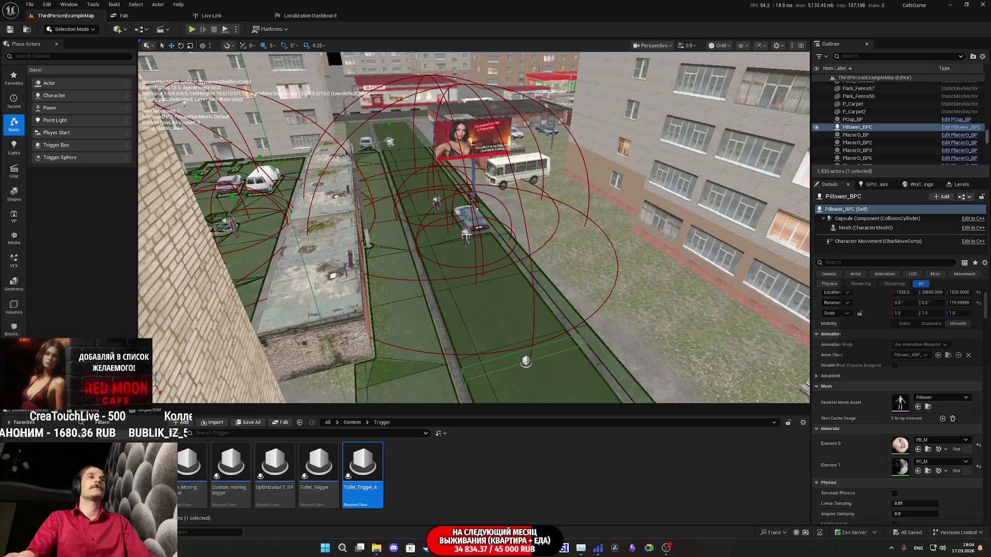
pyautogui.click(466, 234)
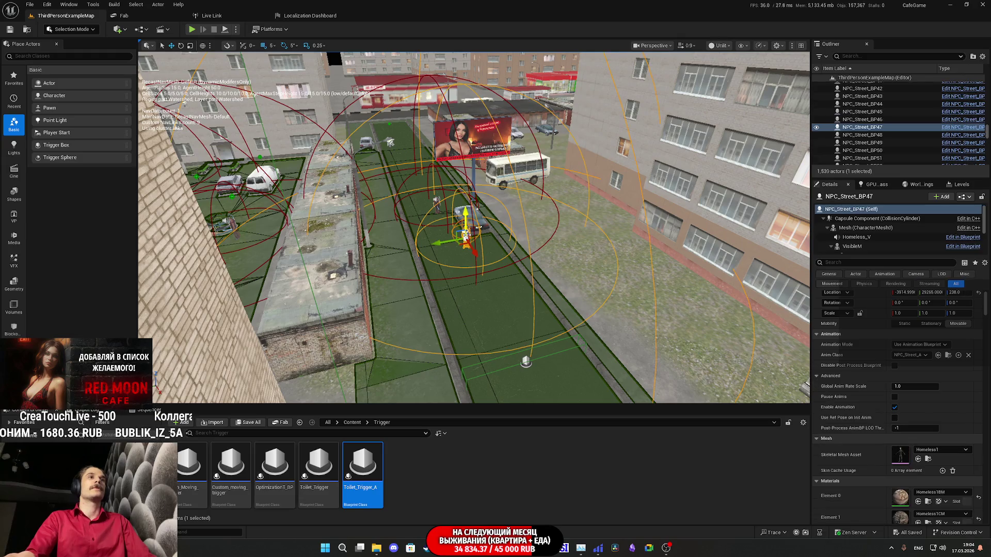
pyautogui.click(969, 200)
pyautogui.click(930, 215)
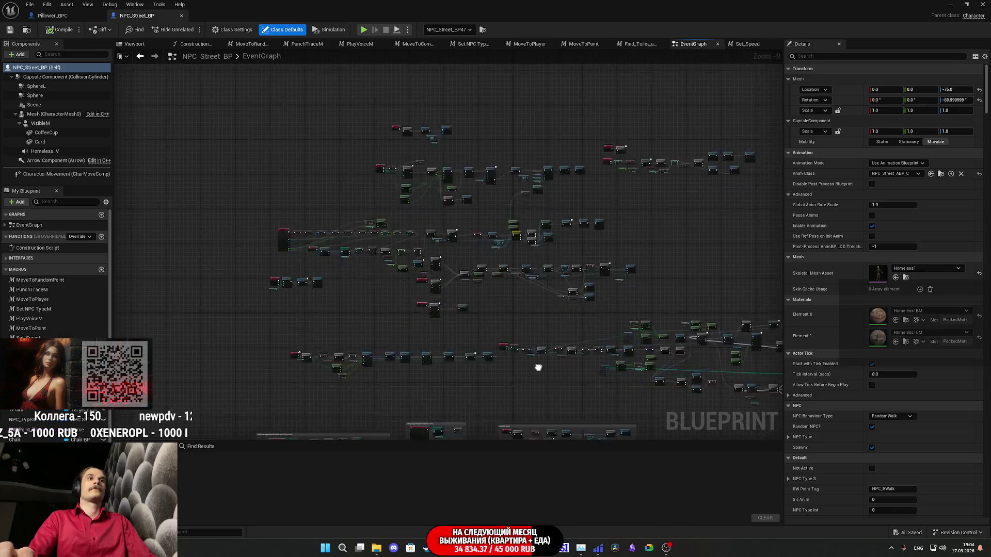
# - Open the Find_Toilet_and_Walk macro, inspect its Get All Actors Of Class with Tag nodes, then return to the level
pyautogui.scroll(10, 533, 347)
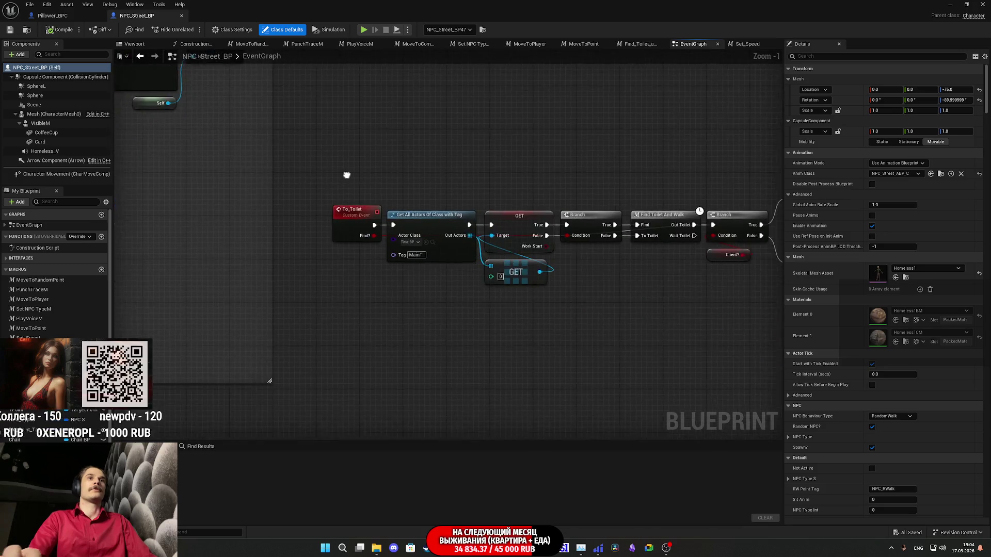
pyautogui.moveTo(567, 302); pyautogui.dragTo(372, 312)
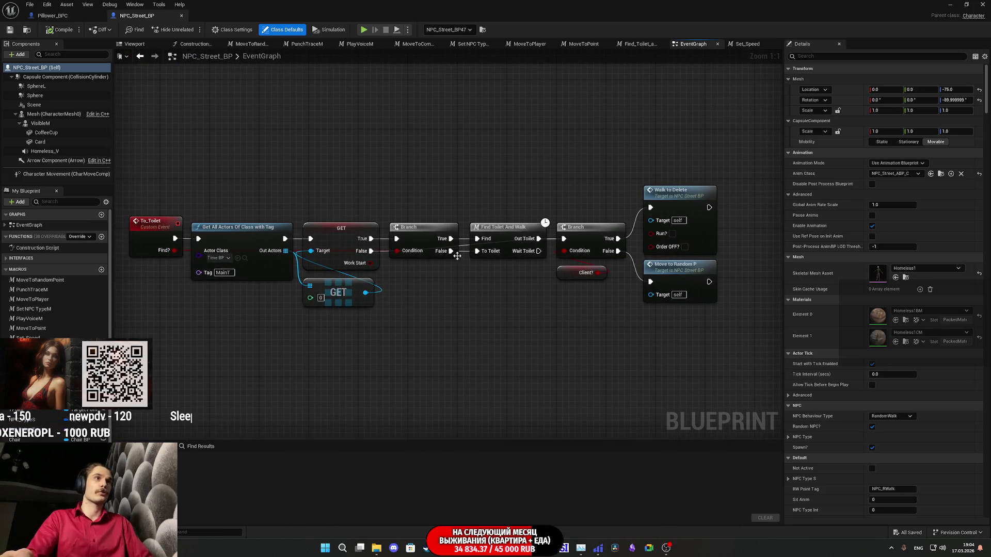
pyautogui.click(499, 230)
pyautogui.doubleClick(499, 230)
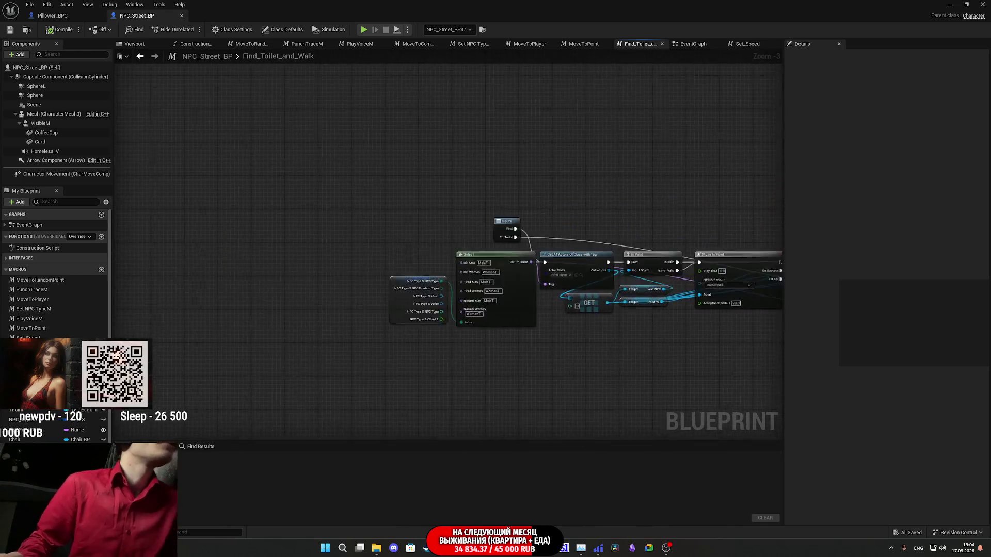
pyautogui.scroll(3, 473, 280)
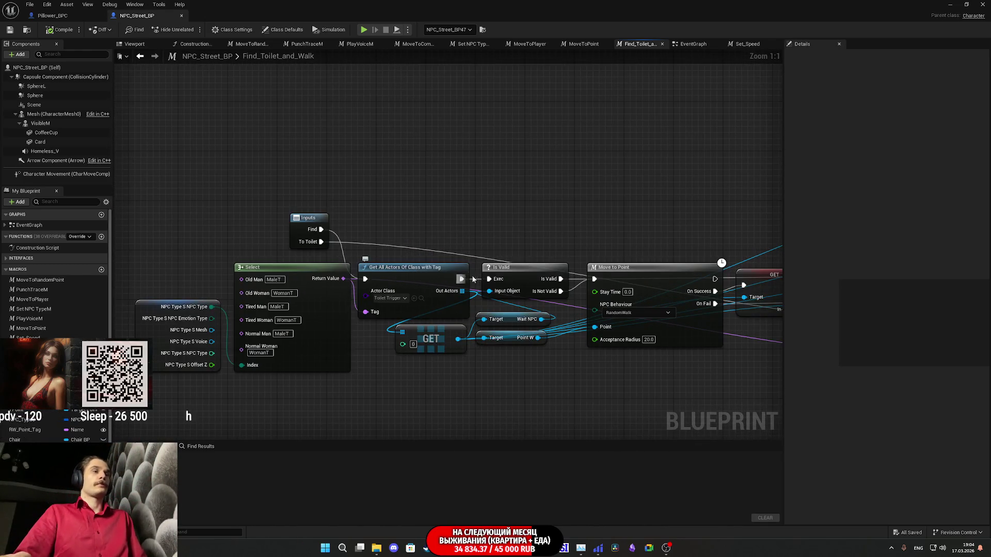
pyautogui.moveTo(411, 228)
pyautogui.mouseDown()
pyautogui.moveTo(407, 289)
pyautogui.moveTo(429, 304)
pyautogui.moveTo(448, 270)
pyautogui.moveTo(450, 280)
pyautogui.moveTo(462, 224)
pyautogui.moveTo(451, 223)
pyautogui.mouseUp()
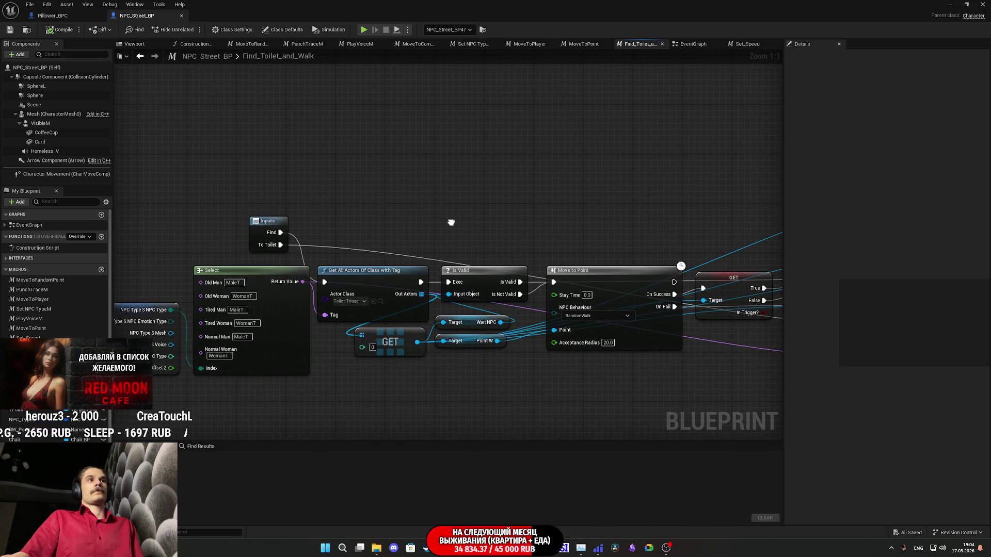
pyautogui.click(52, 15)
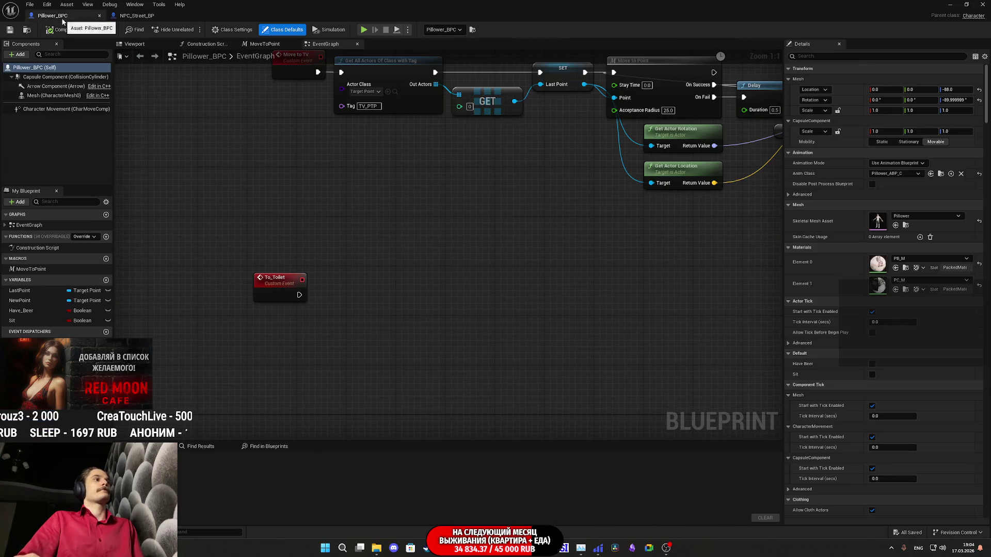
pyautogui.click(952, 4)
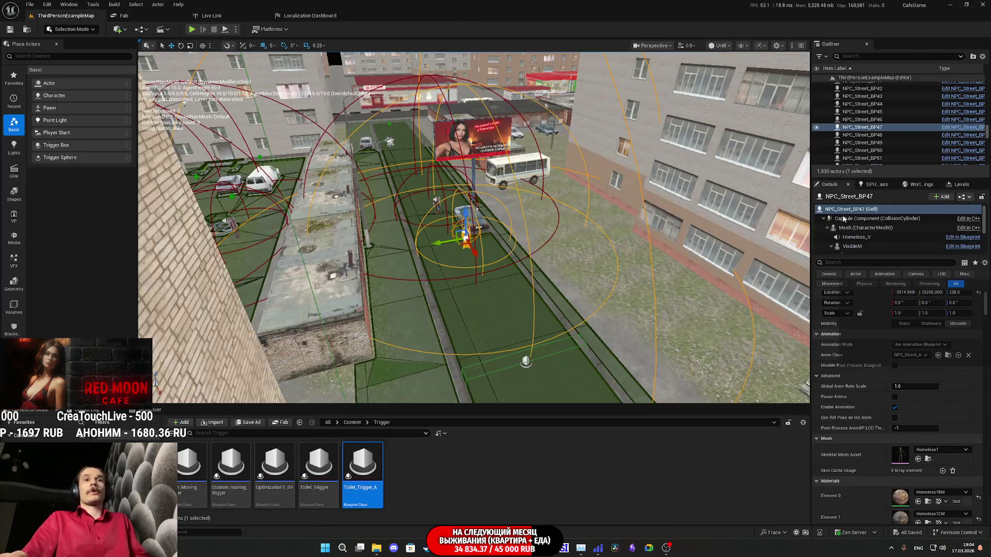
pyautogui.press('f')
pyautogui.press('w')
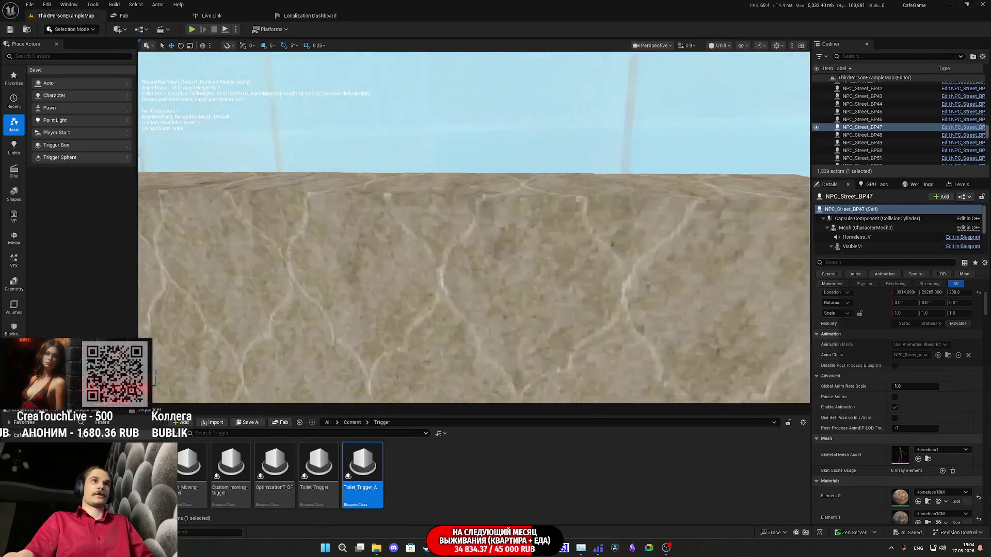
pyautogui.press('w')
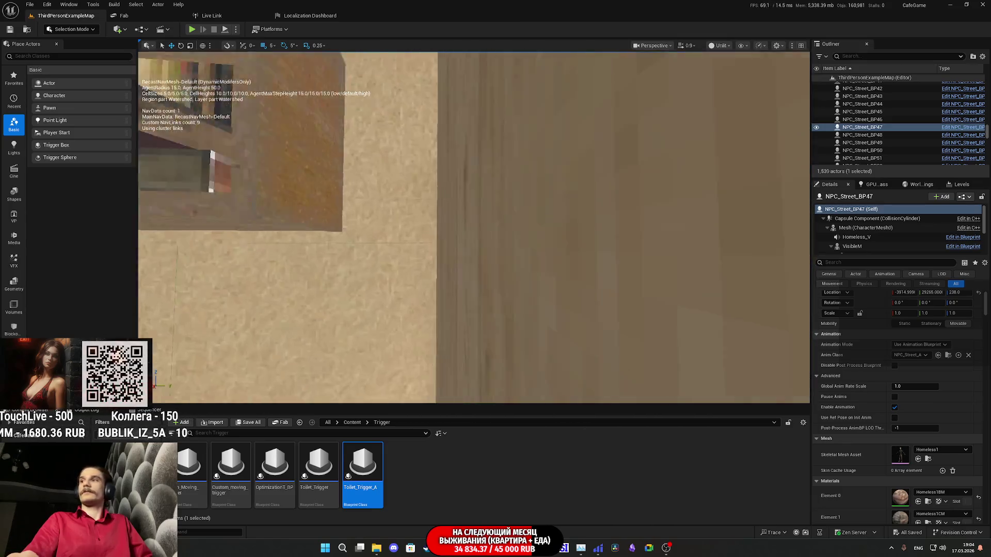
pyautogui.press('s')
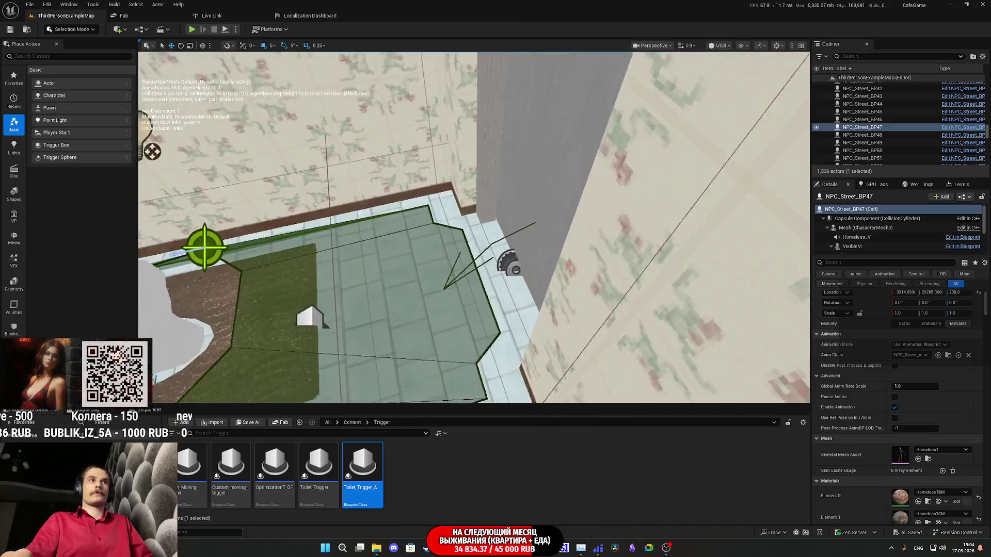
pyautogui.click(445, 265)
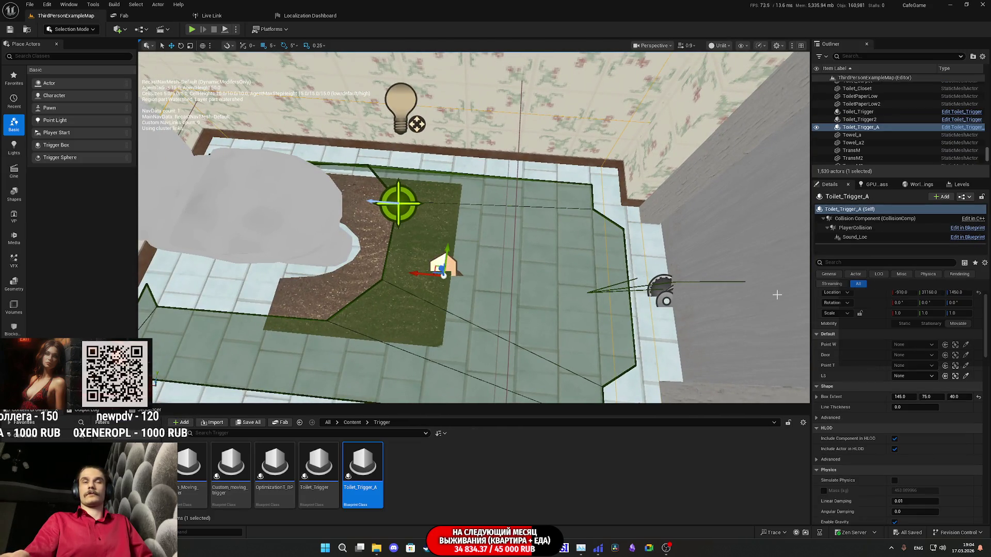
pyautogui.moveTo(601, 264)
pyautogui.mouseDown()
pyautogui.moveTo(601, 219)
pyautogui.moveTo(601, 264)
pyautogui.mouseUp()
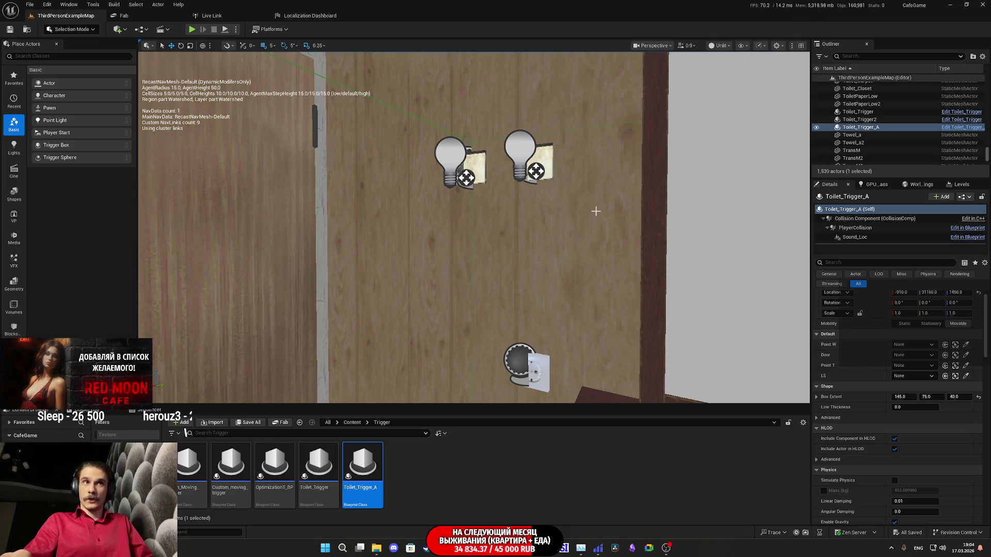
pyautogui.press('f')
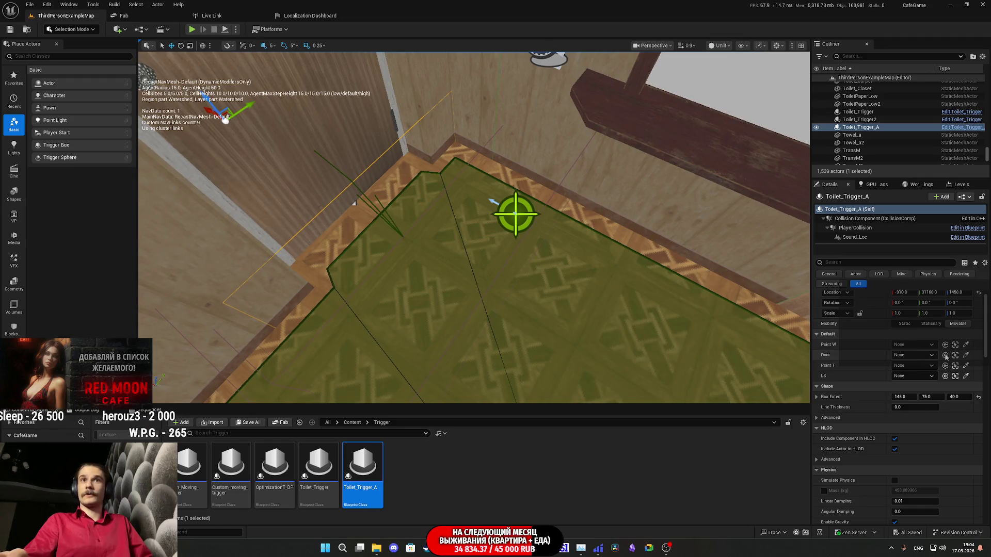
# - Use the eyedroppers to set Point W to TargetPoint72 and Door to Main_Door_BP37
pyautogui.click(965, 345)
pyautogui.click(516, 216)
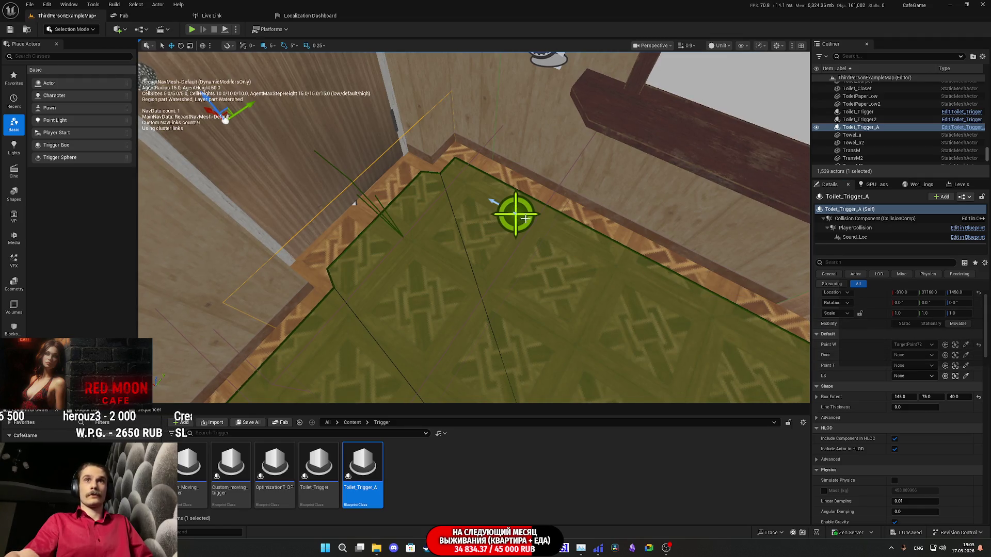
pyautogui.click(955, 345)
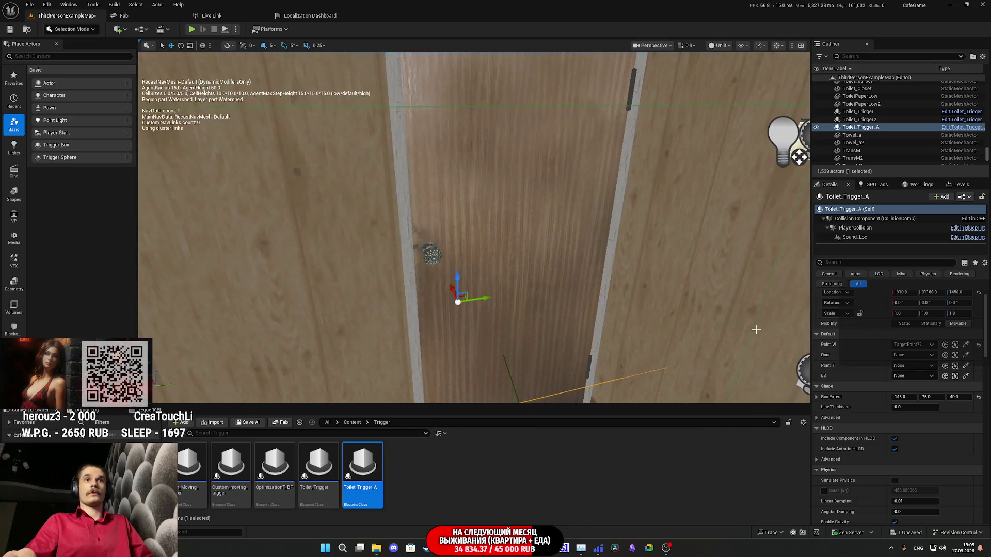
pyautogui.click(965, 355)
pyautogui.click(530, 203)
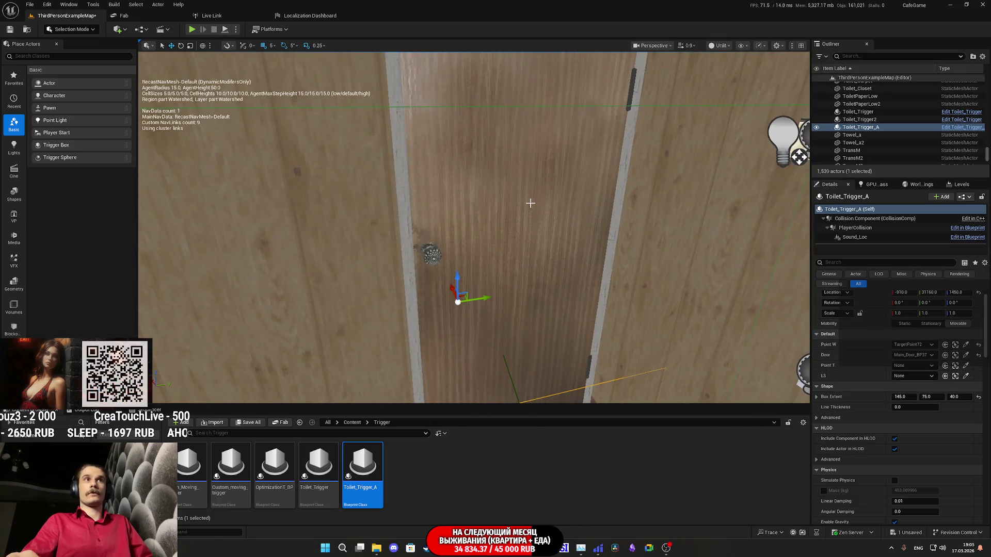
# - Set Point T to TargetPoint73 and LS to Light_Switch_BP2, then save the map
pyautogui.press('f')
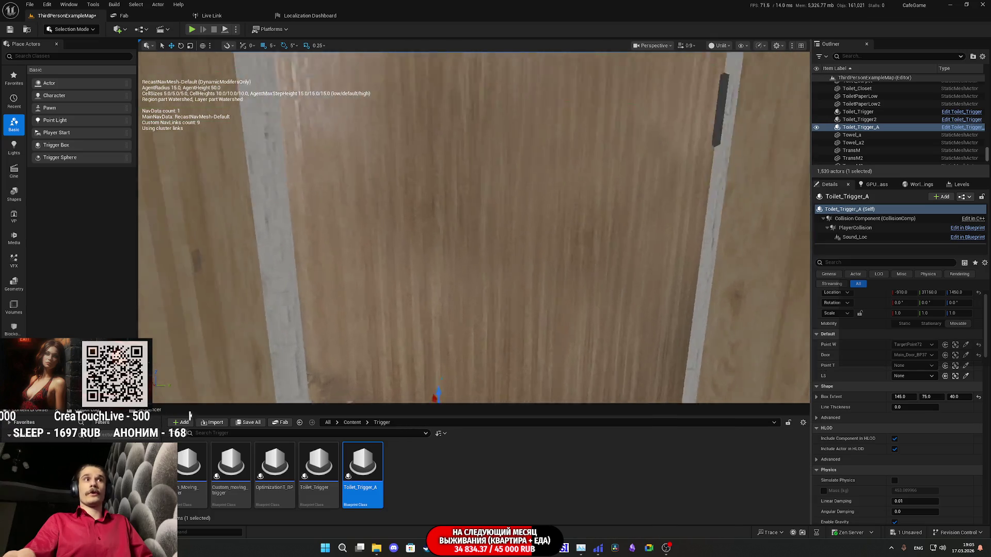
pyautogui.click(966, 366)
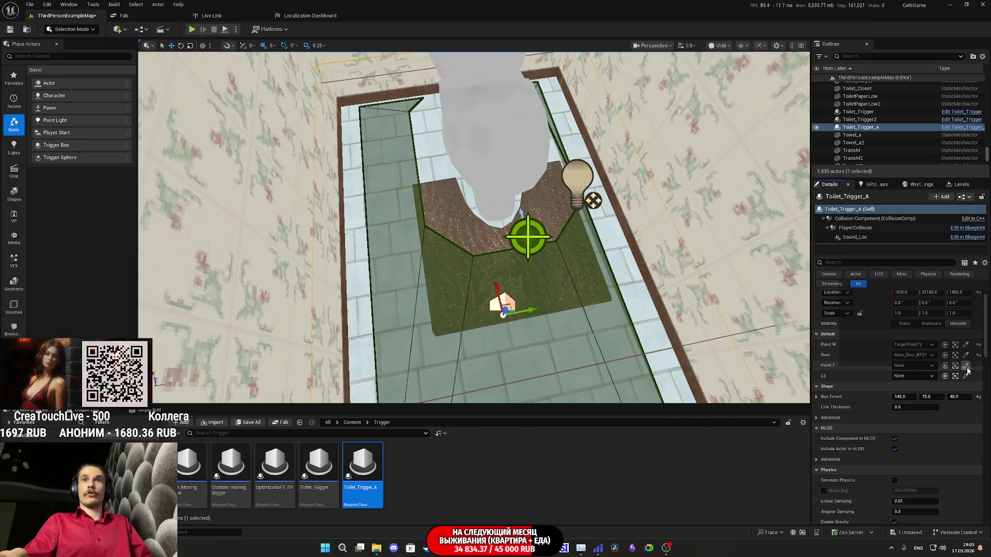
pyautogui.click(535, 236)
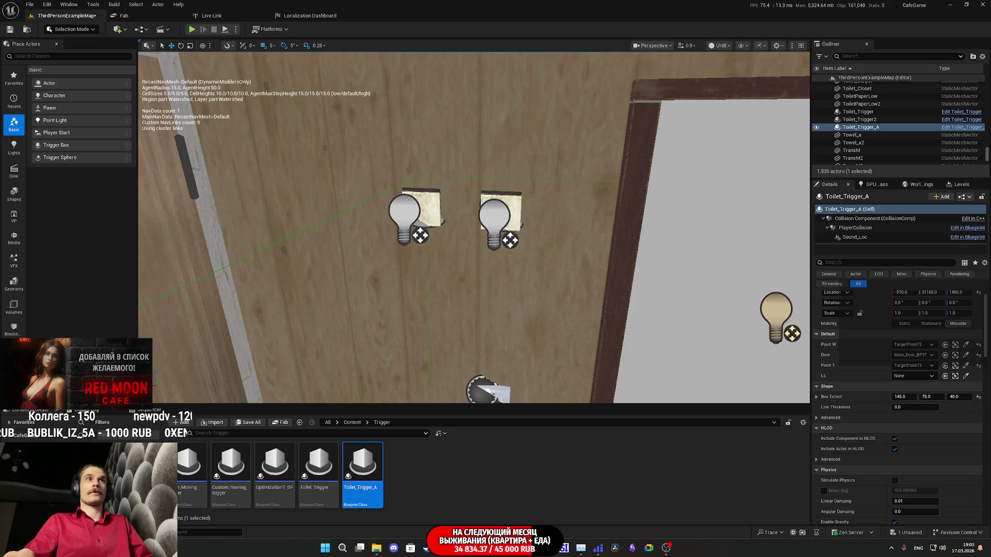
pyautogui.click(966, 376)
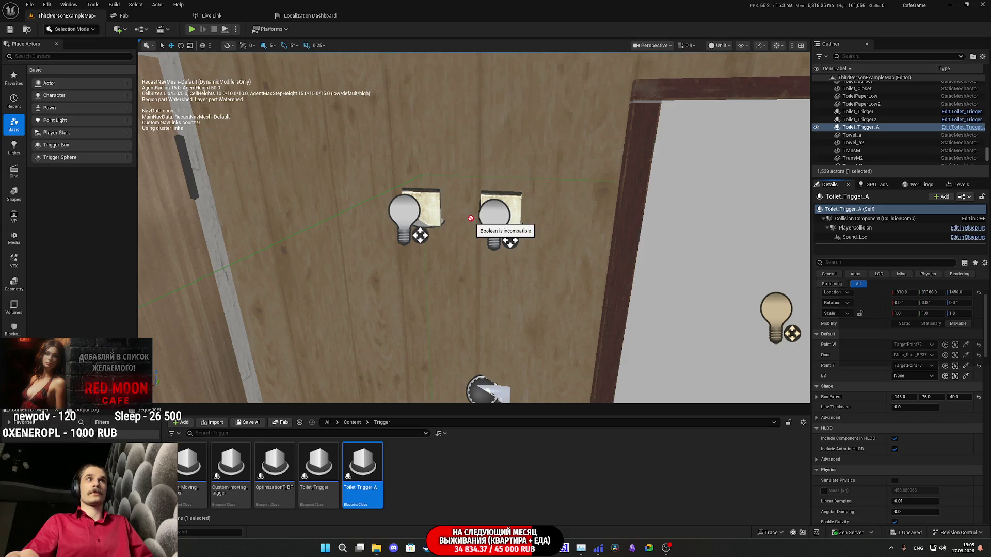
pyautogui.click(499, 211)
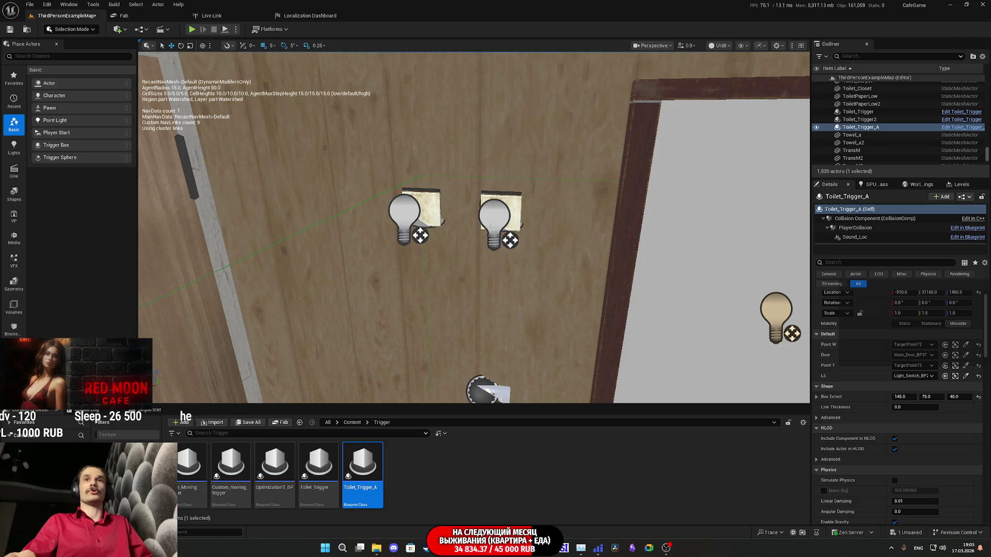
pyautogui.click(240, 426)
pyautogui.click(565, 360)
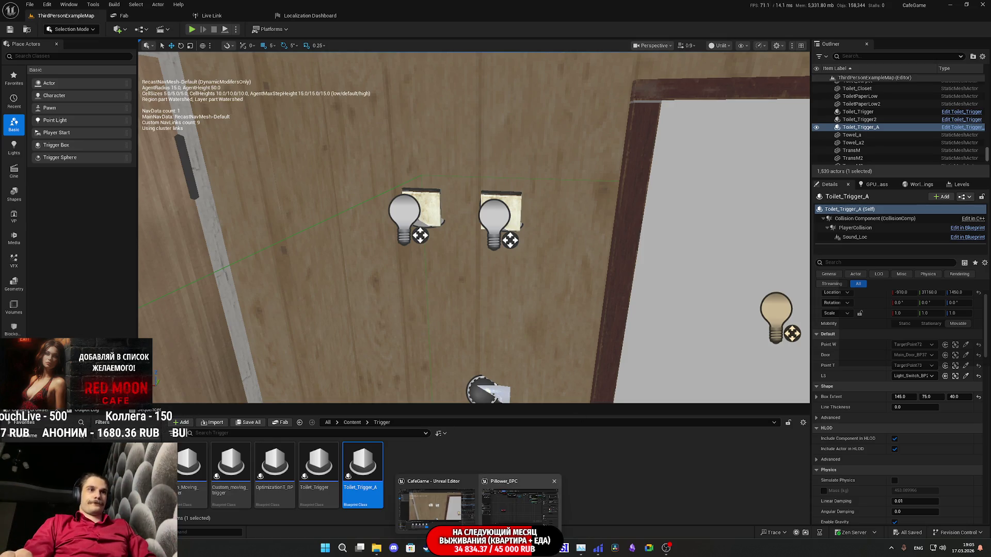
# - Check the Find? input on NPC_Street_BP's To_Toilet event for reference
pyautogui.hotkey('alt', 'Tab')
pyautogui.rightClick(339, 297)
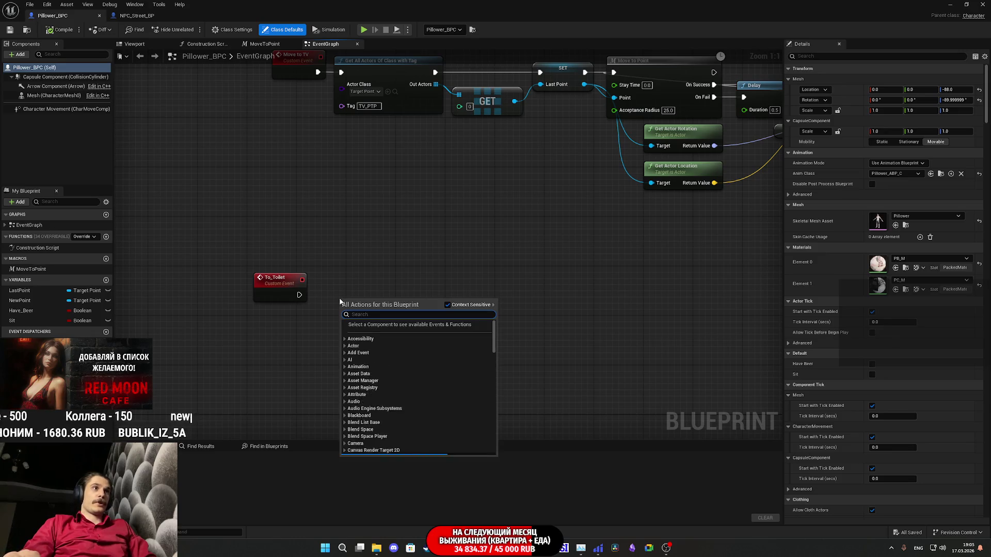
pyautogui.click(318, 295)
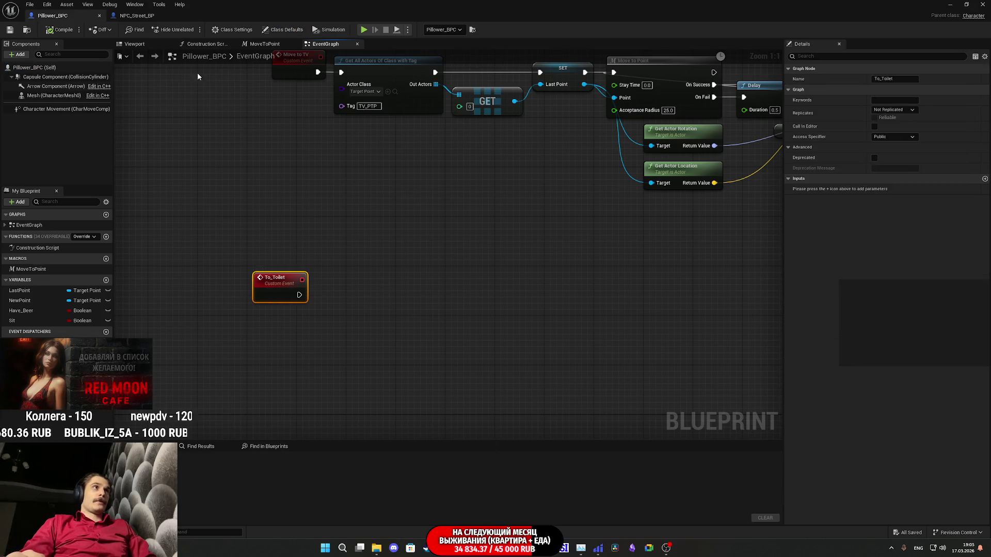
pyautogui.click(144, 17)
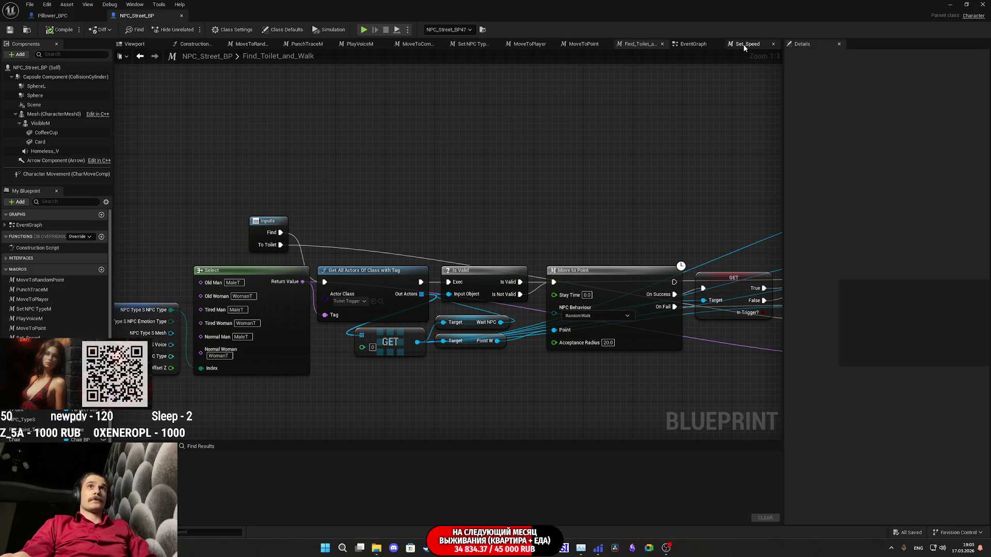
pyautogui.click(694, 44)
pyautogui.click(143, 253)
pyautogui.click(821, 190)
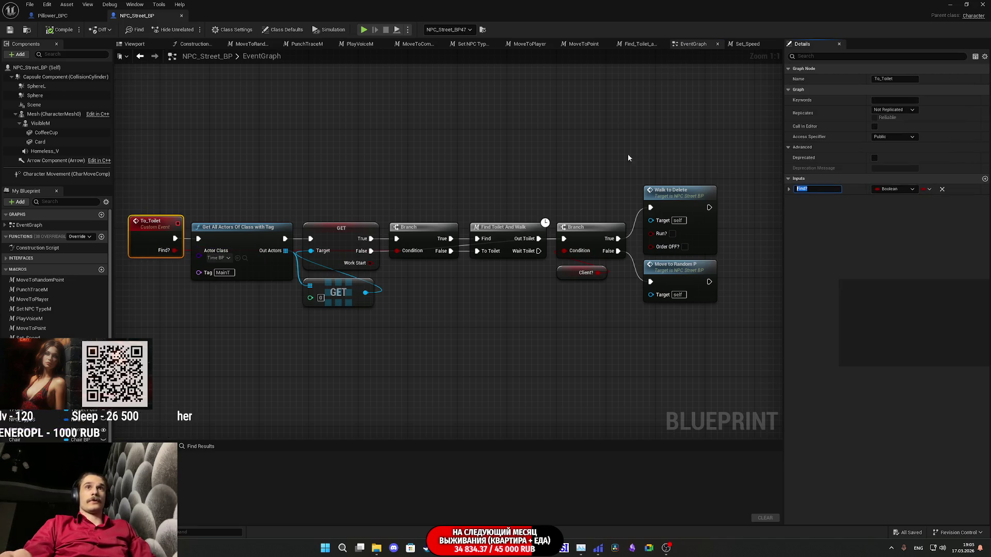
pyautogui.click(89, 16)
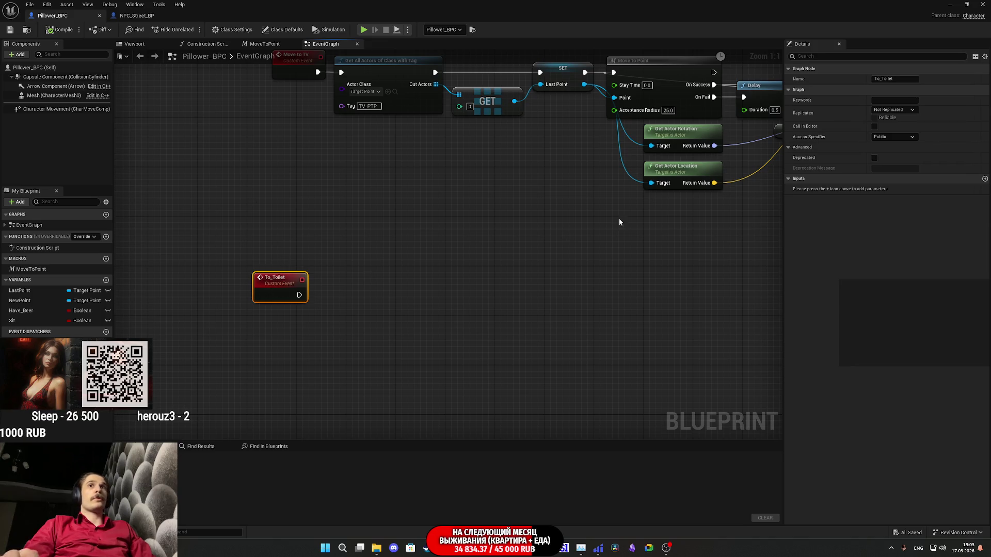
# - Add a Boolean input named Find? to To_Toilet, then compile and save
pyautogui.click(985, 179)
pyautogui.click(820, 188)
pyautogui.write('Find?')
pyautogui.press('Return')
pyautogui.click(61, 29)
pyautogui.click(10, 29)
# - Create a Branch node wired to Find? and recompile the blueprint
pyautogui.moveTo(299, 307); pyautogui.dragTo(337, 323)
pyautogui.write('bra')
pyautogui.press('Return')
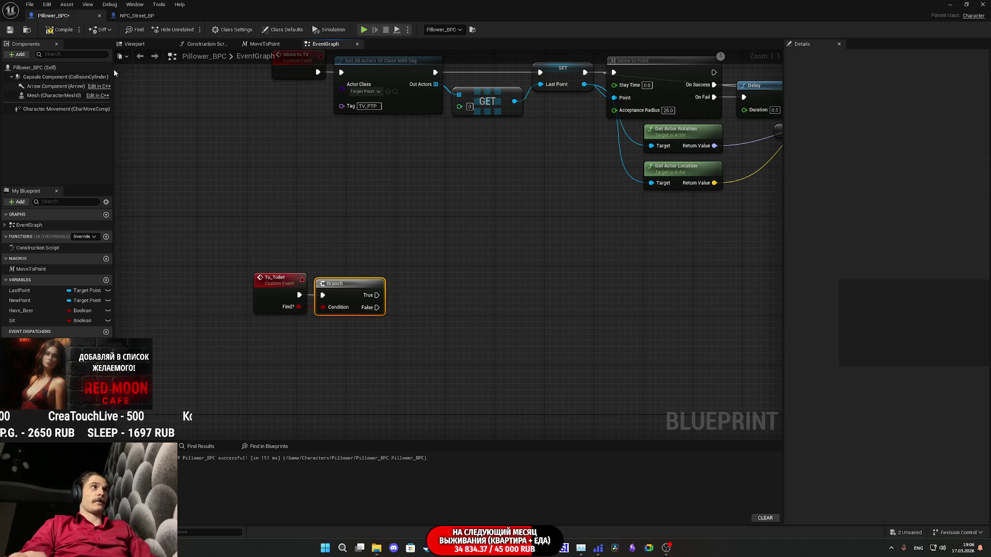
pyautogui.click(54, 30)
pyautogui.click(475, 248)
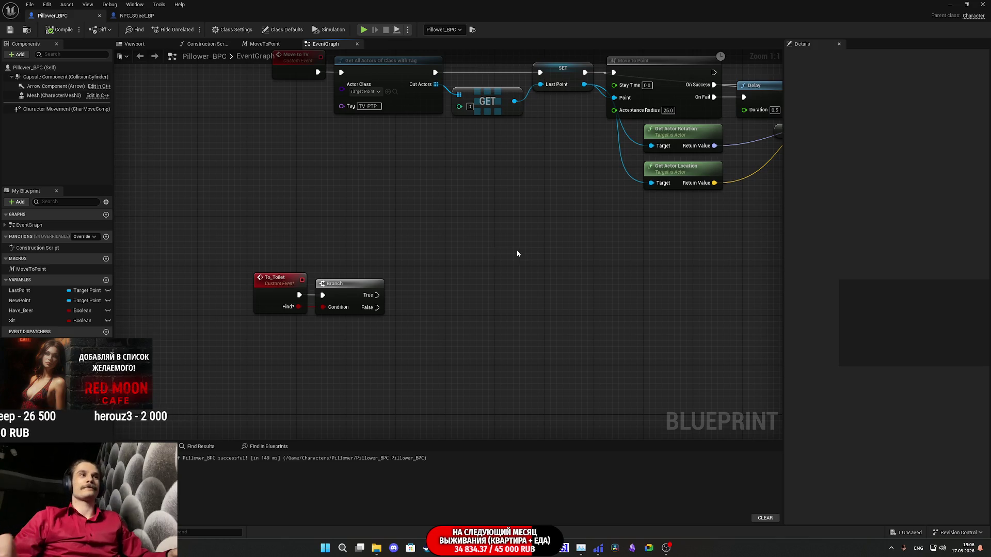
pyautogui.moveTo(445, 267)
pyautogui.mouseDown()
pyautogui.moveTo(459, 281)
pyautogui.moveTo(446, 279)
pyautogui.mouseUp()
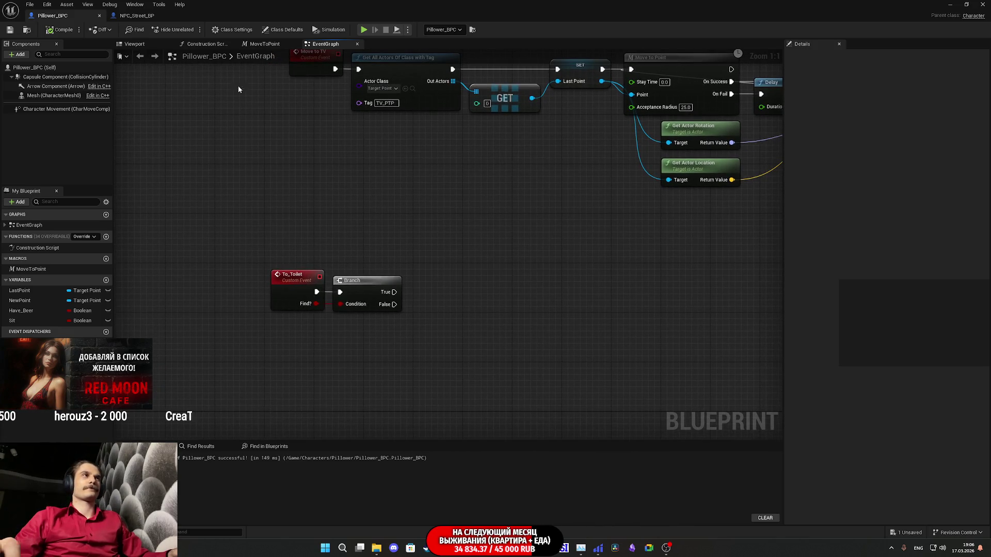
pyautogui.click(137, 16)
pyautogui.click(52, 15)
pyautogui.click(137, 16)
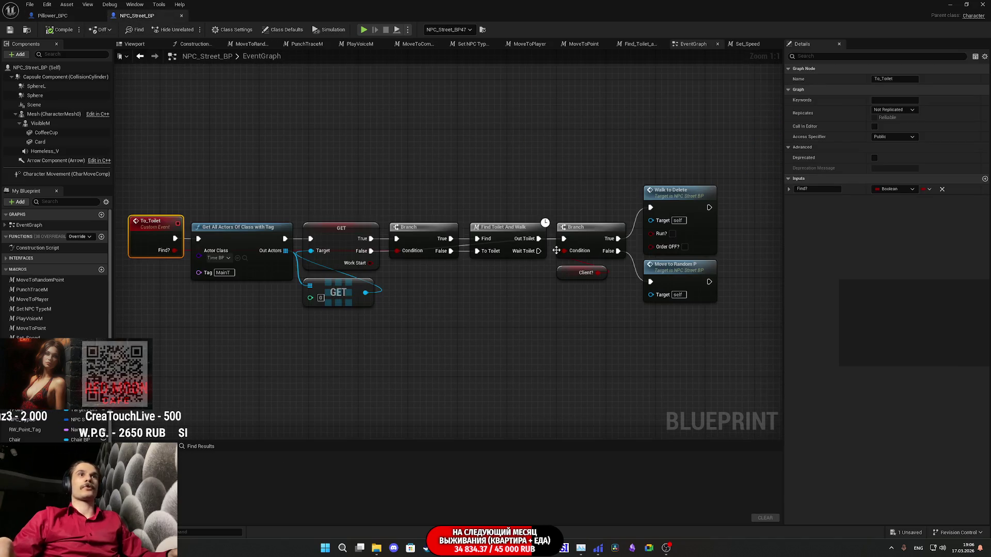
pyautogui.doubleClick(508, 232)
pyautogui.moveTo(460, 238); pyautogui.dragTo(603, 195)
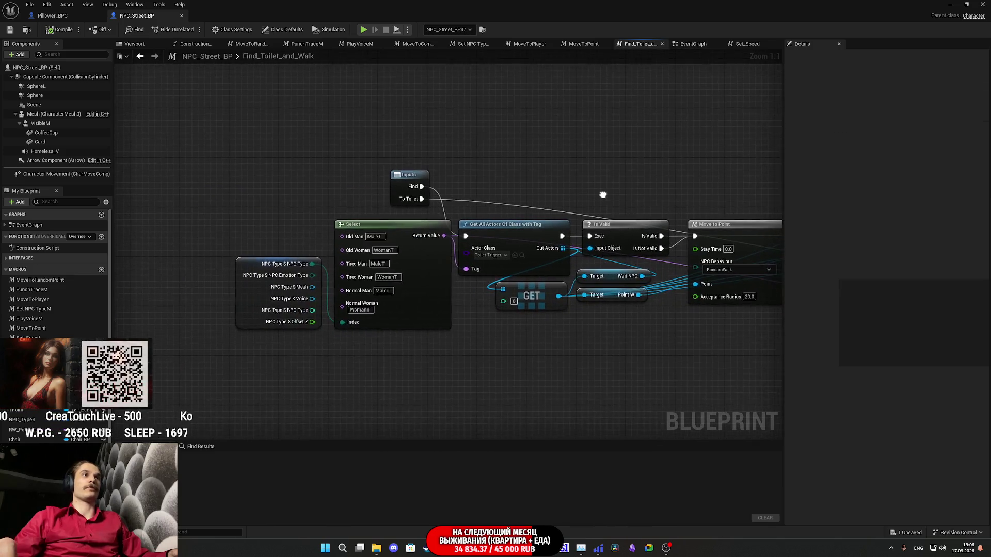
pyautogui.moveTo(598, 299); pyautogui.dragTo(476, 313)
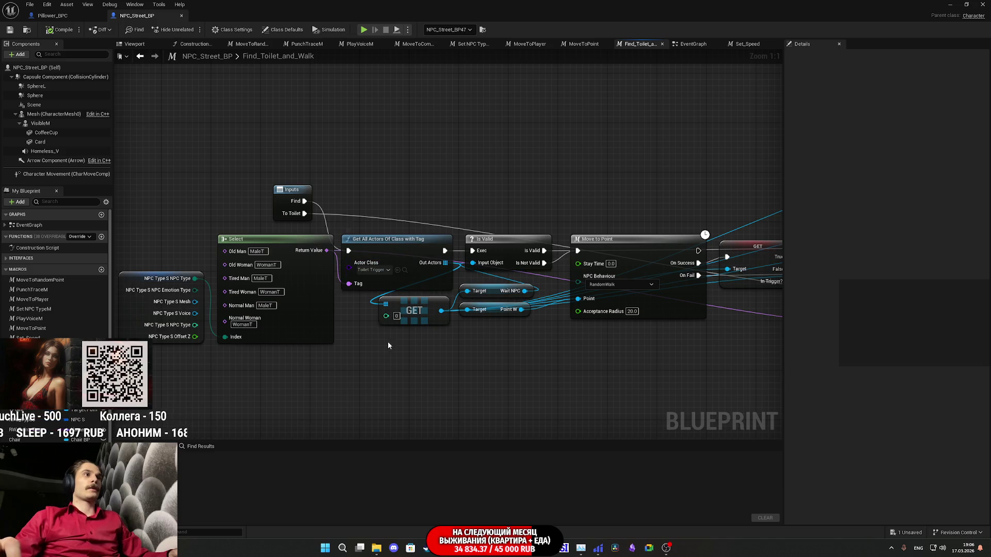
pyautogui.moveTo(418, 181); pyautogui.dragTo(390, 192)
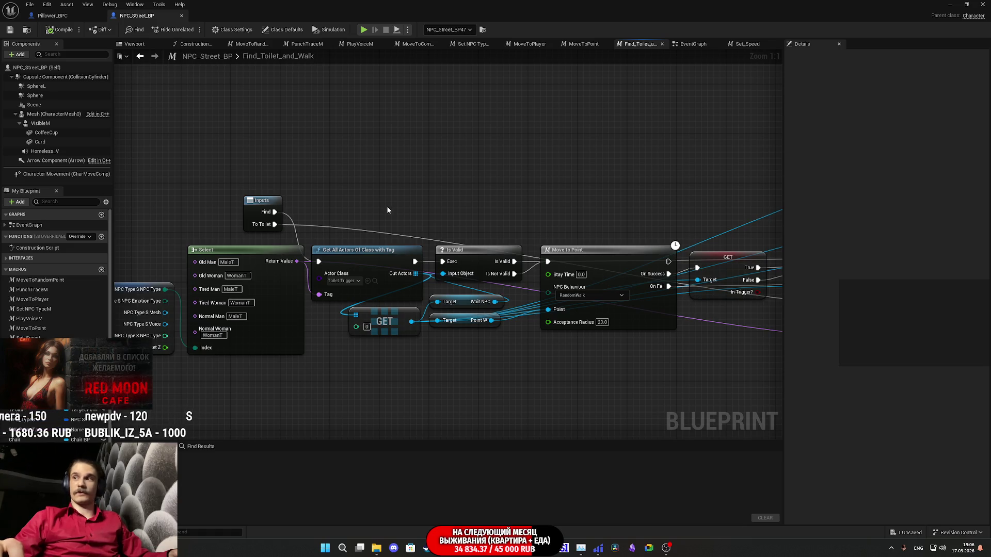
pyautogui.moveTo(374, 202); pyautogui.dragTo(360, 208)
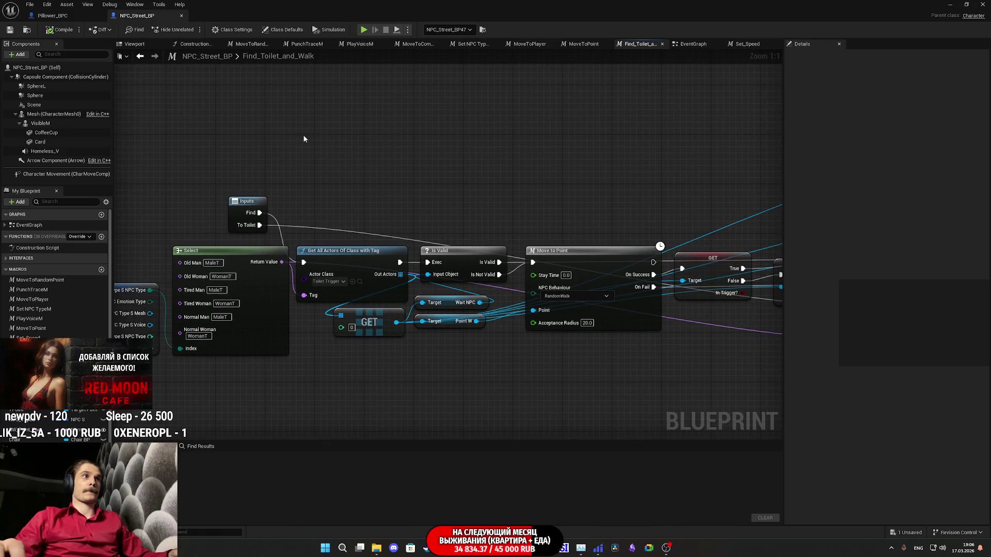
pyautogui.click(88, 16)
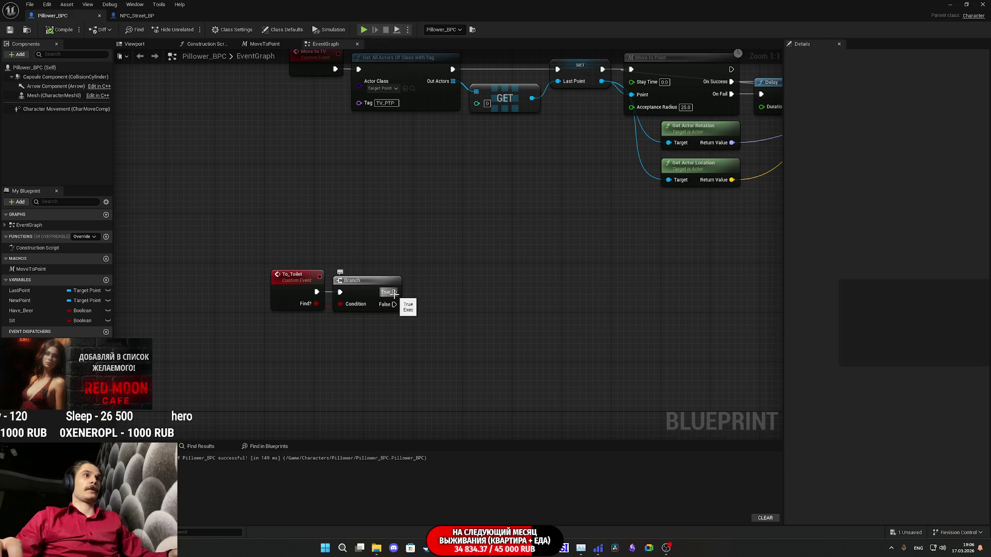
pyautogui.click(135, 16)
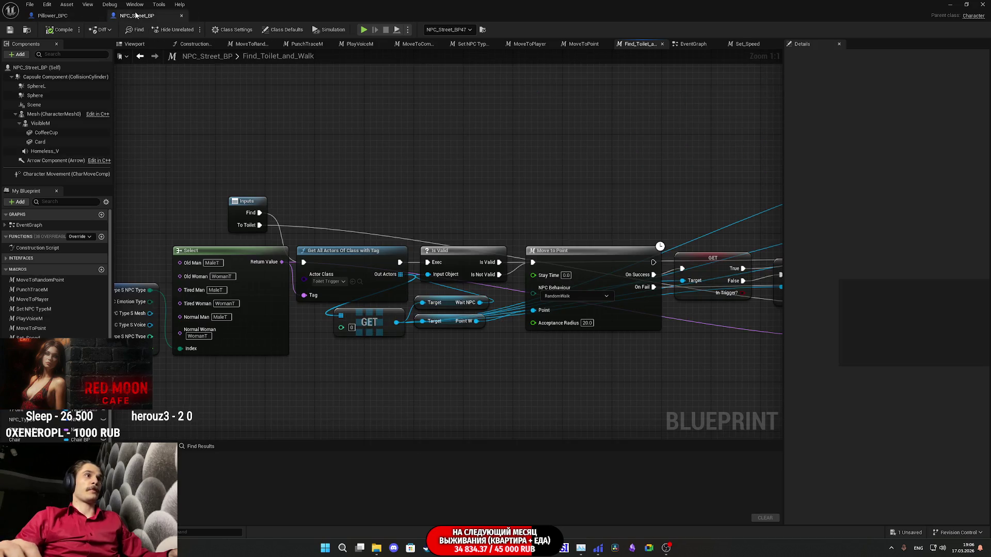
pyautogui.click(59, 19)
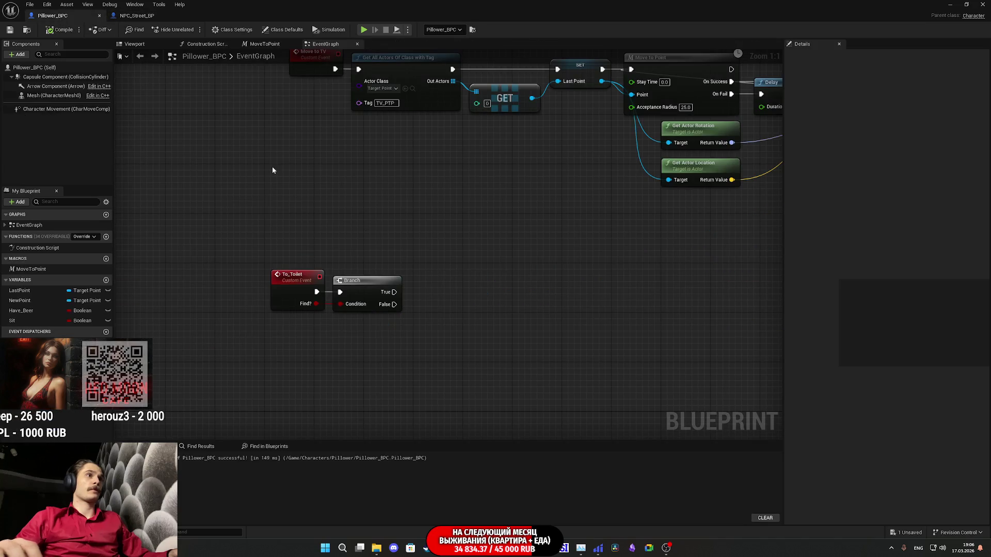
# - Add a Get All Actors Of Class node set to Toilet_Trigger_A off the Branch's True output
pyautogui.moveTo(395, 293); pyautogui.dragTo(441, 312)
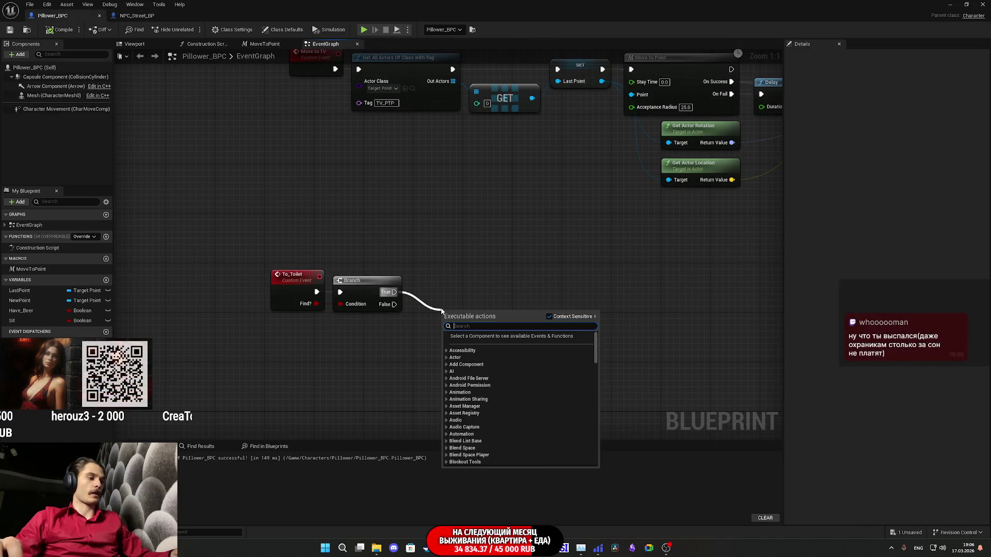
pyautogui.write('ge')
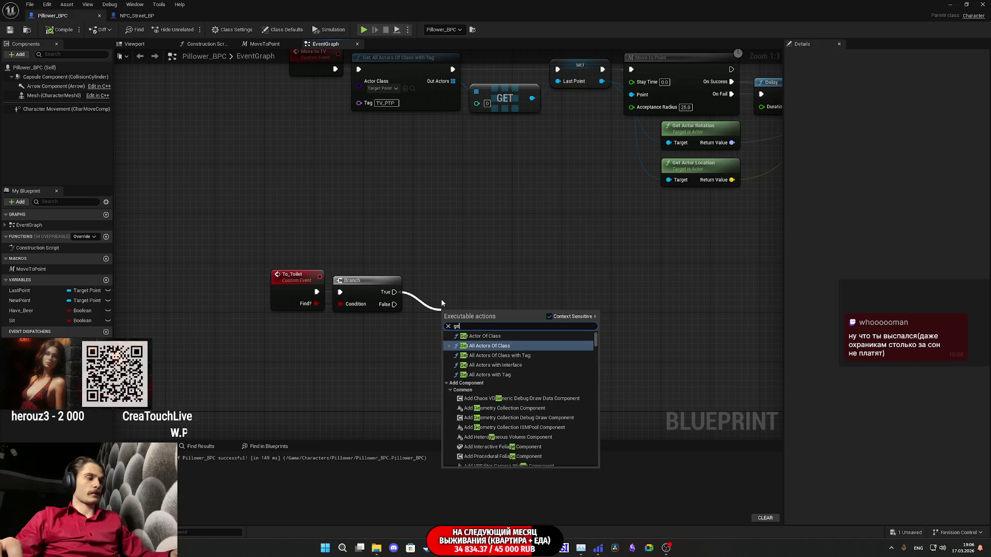
pyautogui.write('t')
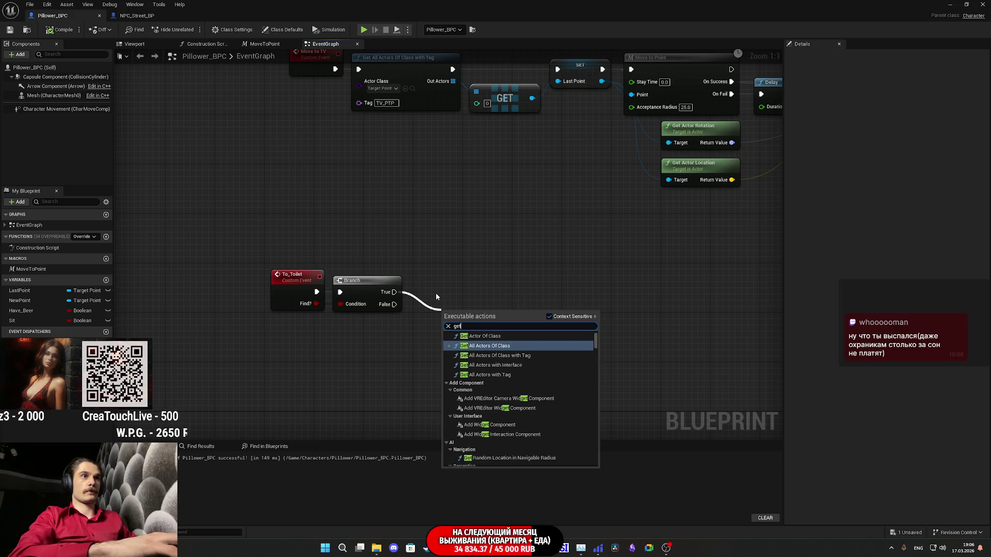
pyautogui.press('Return')
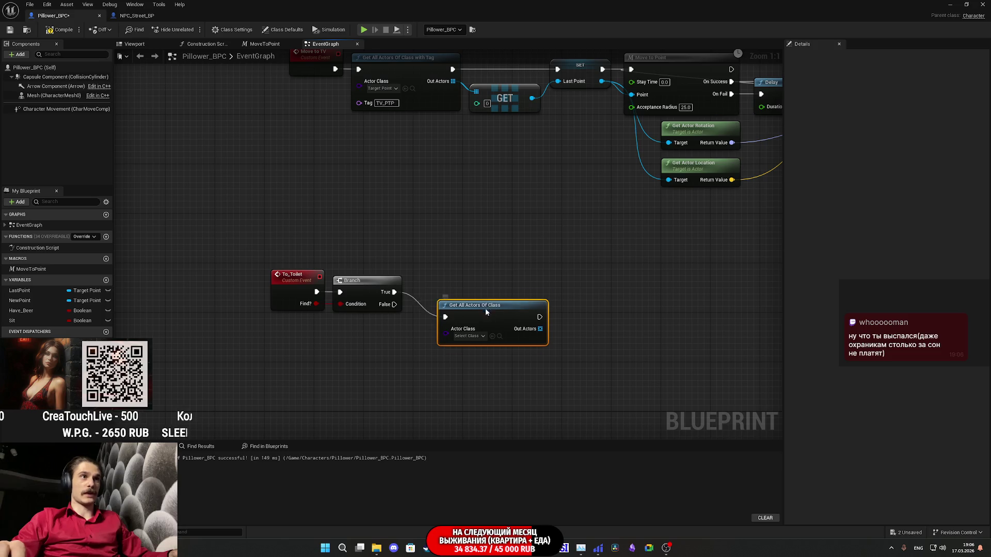
pyautogui.moveTo(486, 308); pyautogui.dragTo(465, 283)
pyautogui.click(445, 313)
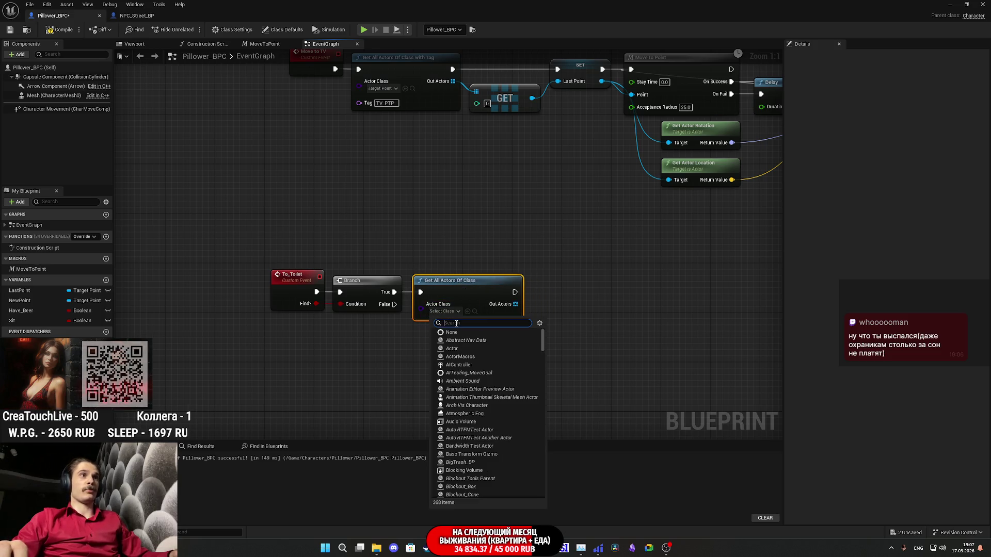
pyautogui.write('toil')
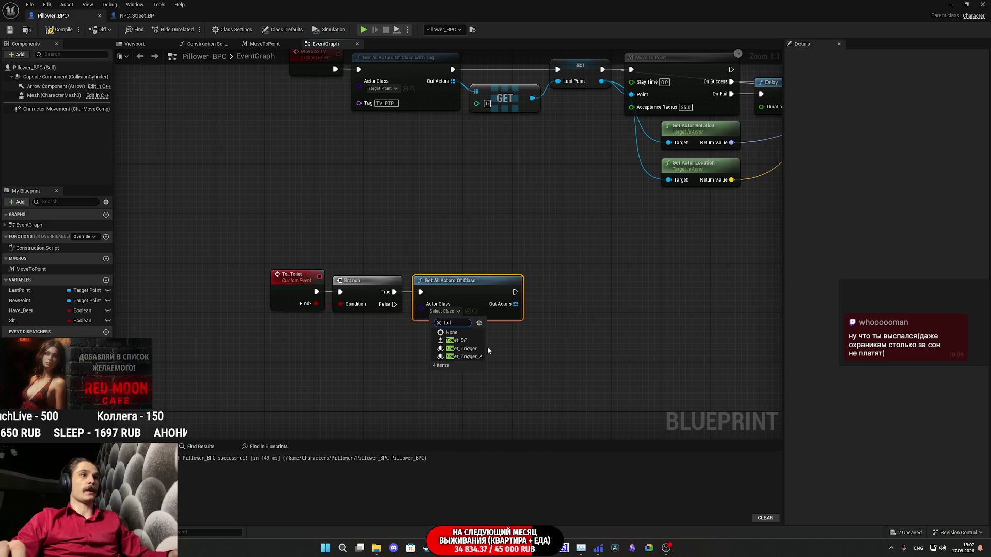
pyautogui.click(479, 357)
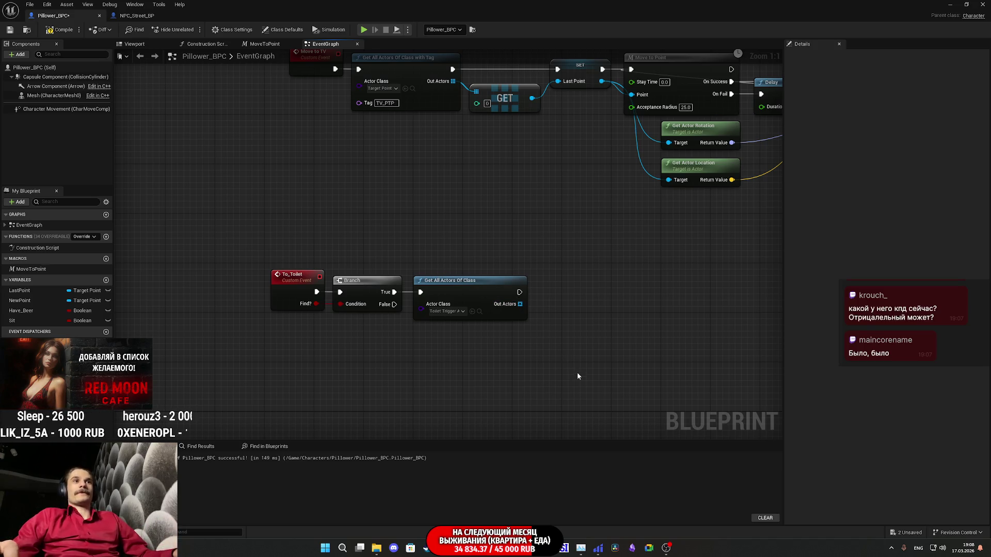
pyautogui.moveTo(519, 305); pyautogui.dragTo(550, 315)
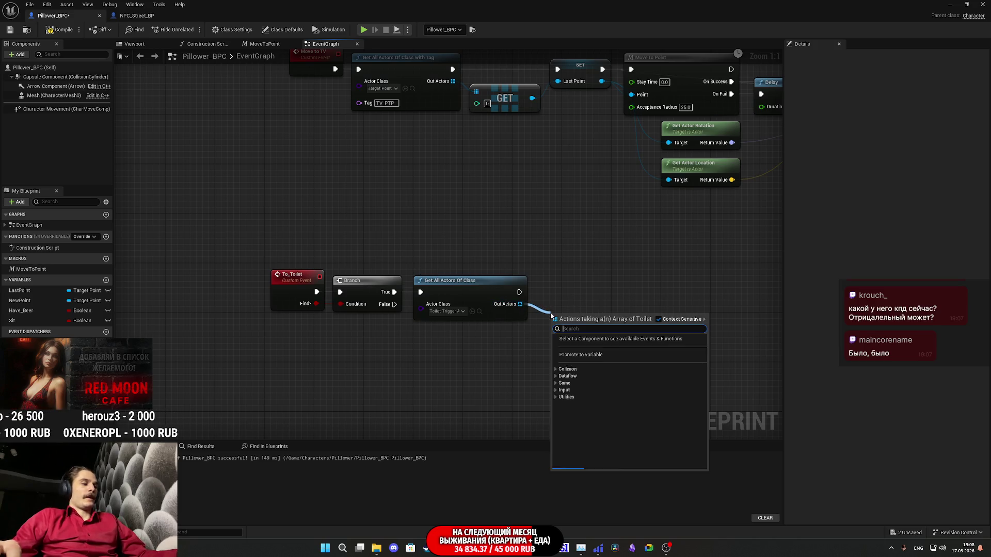
# - Place a GET (copy) node on Out Actors to take the first toilet trigger
pyautogui.write('get')
pyautogui.press('Return')
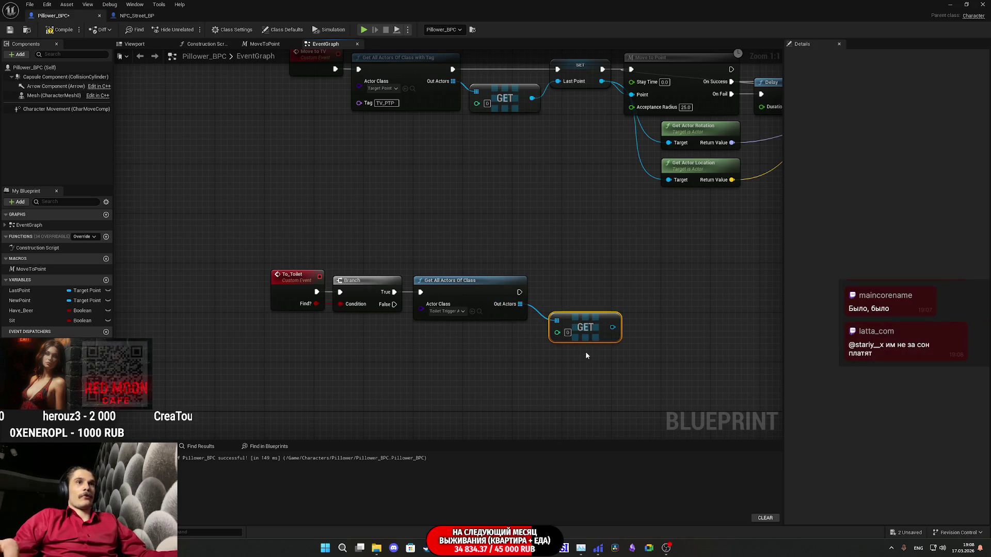
pyautogui.moveTo(612, 328); pyautogui.dragTo(519, 341)
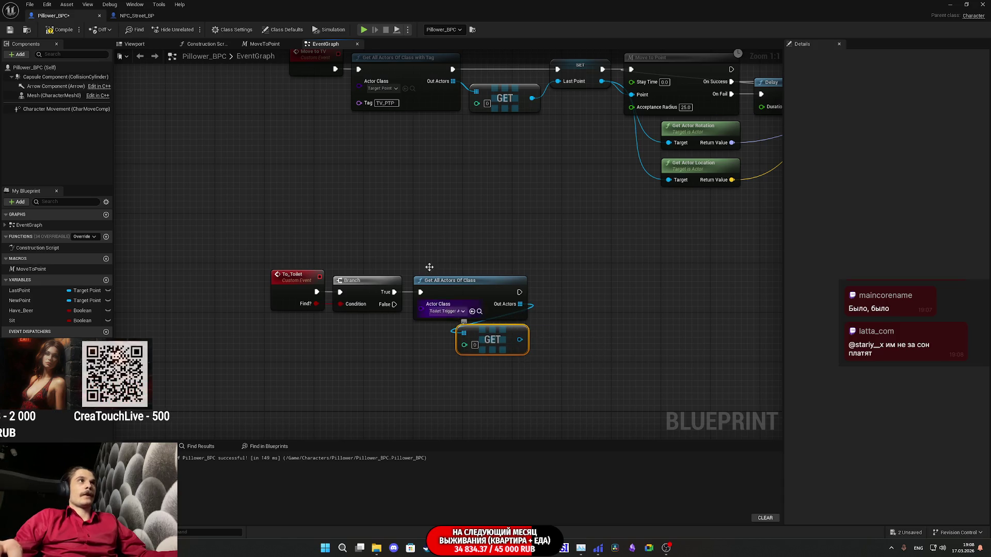
pyautogui.click(147, 16)
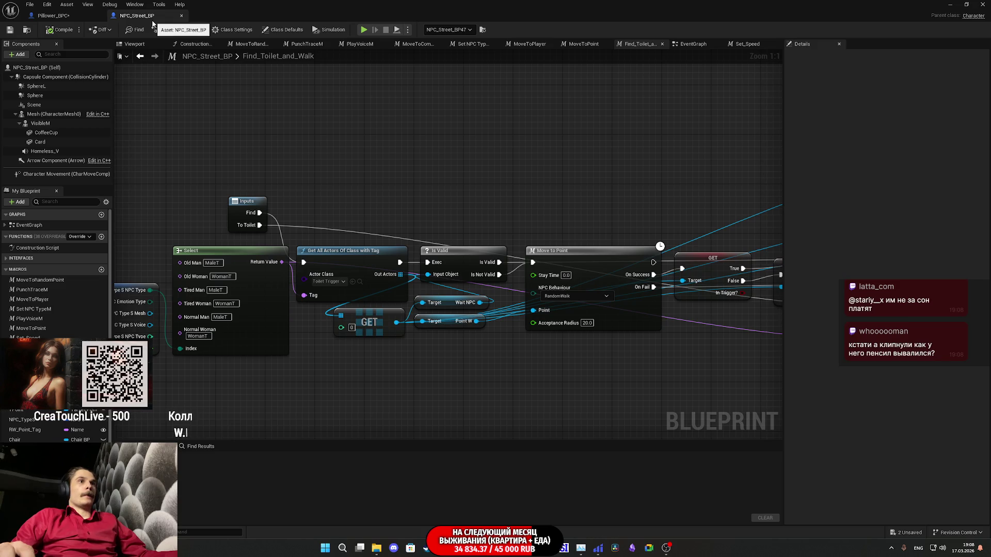
pyautogui.moveTo(404, 152)
pyautogui.mouseDown()
pyautogui.moveTo(548, 133)
pyautogui.moveTo(520, 149)
pyautogui.mouseUp()
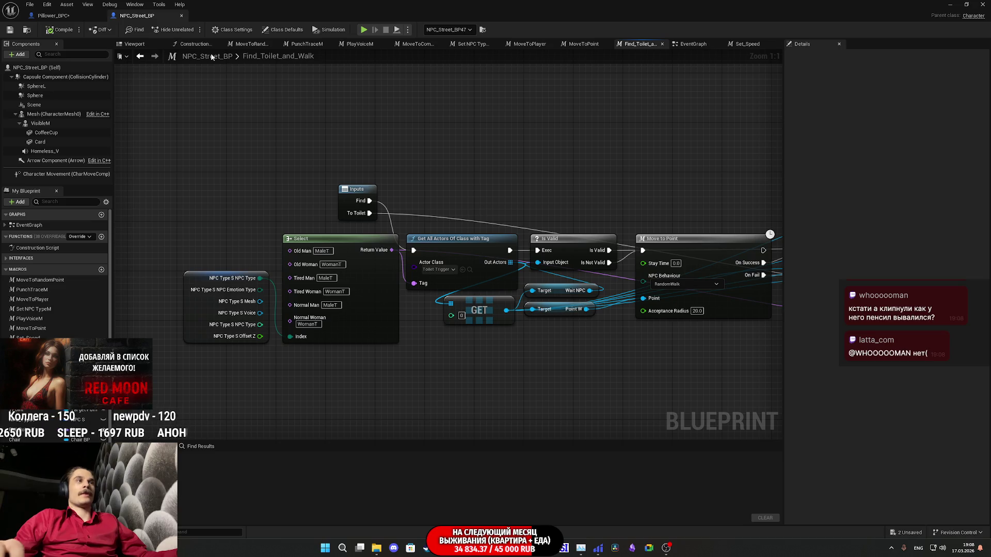
pyautogui.click(52, 16)
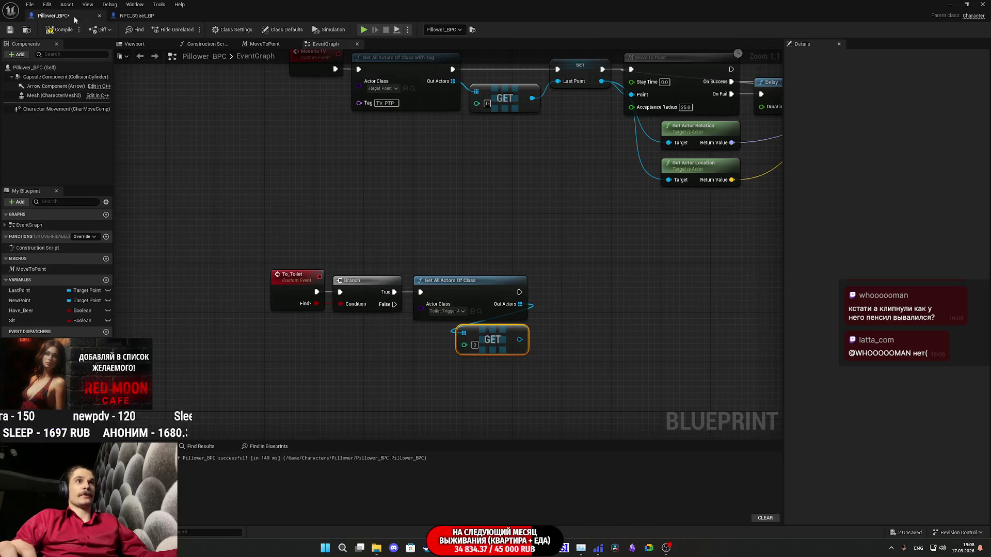
# - Add a Wait Pillower getter off the GET output
pyautogui.moveTo(521, 339); pyautogui.dragTo(528, 360)
pyautogui.write('wai')
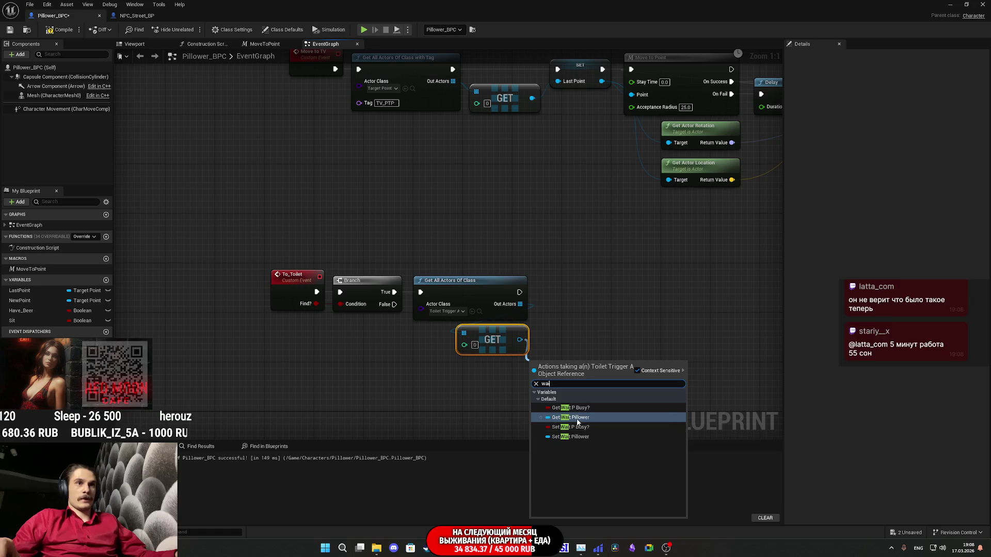
pyautogui.click(578, 422)
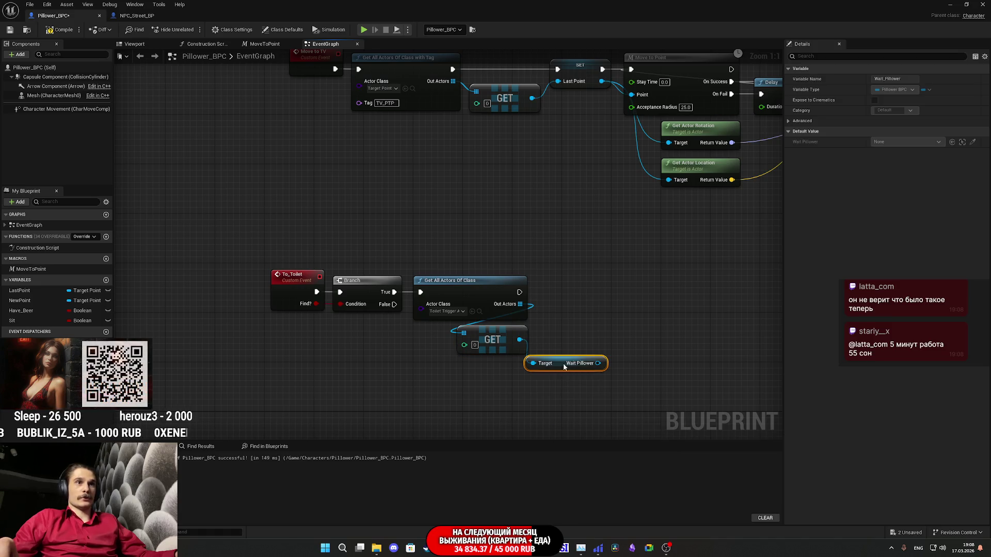
pyautogui.moveTo(564, 367); pyautogui.dragTo(489, 374)
# - Add a Point W getter off the GET output and compare with NPC_Street_BP's graph
pyautogui.moveTo(519, 339); pyautogui.dragTo(457, 399)
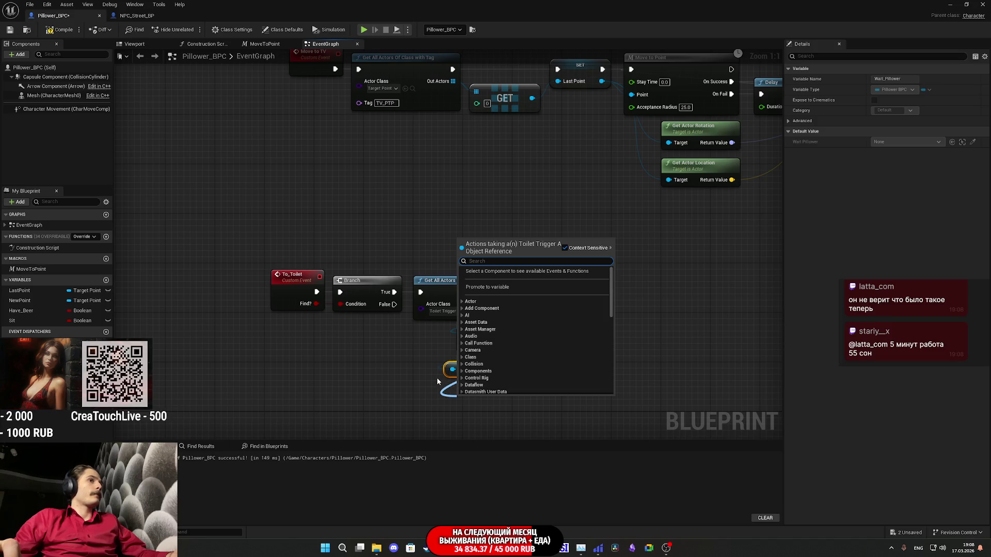
pyautogui.click(157, 17)
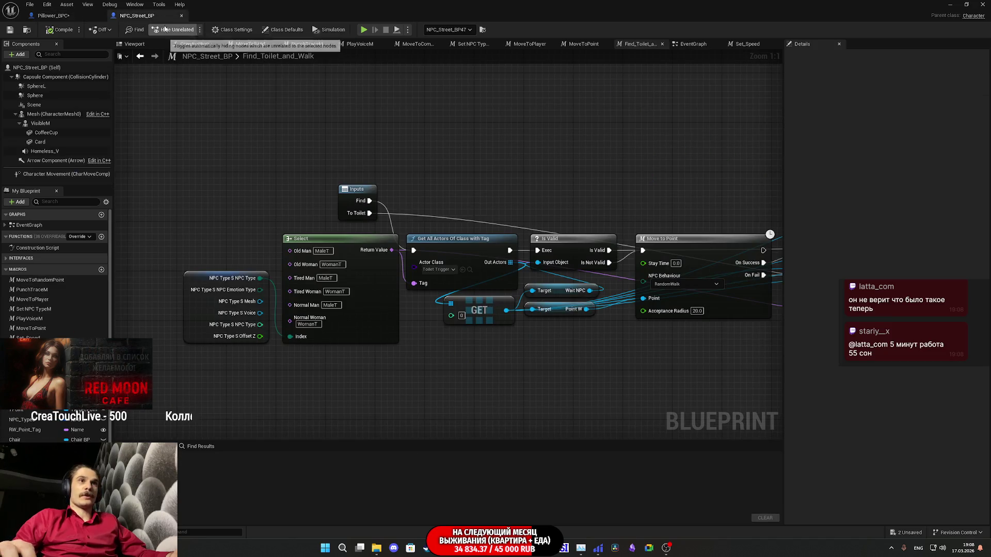
pyautogui.click(74, 15)
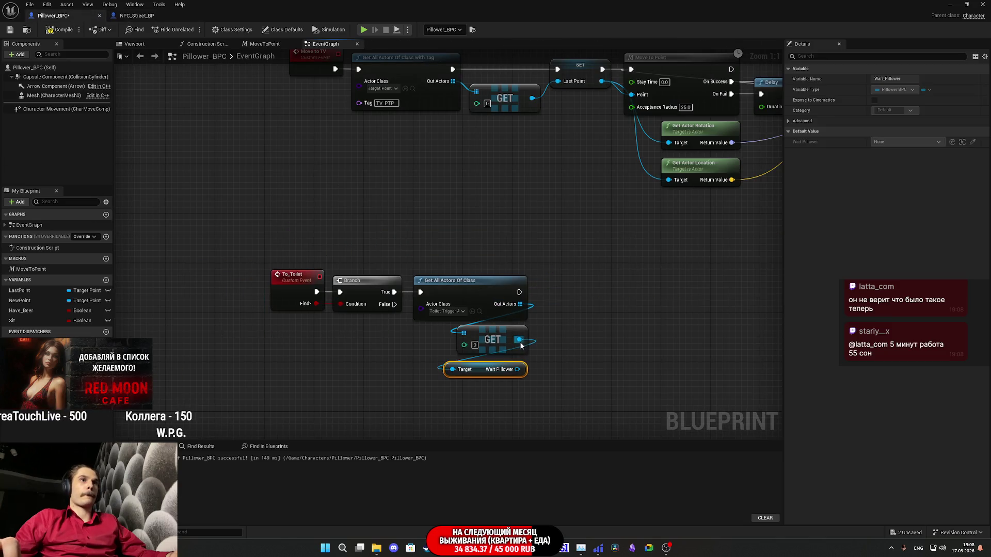
pyautogui.moveTo(531, 372); pyautogui.dragTo(453, 393)
pyautogui.write('poi')
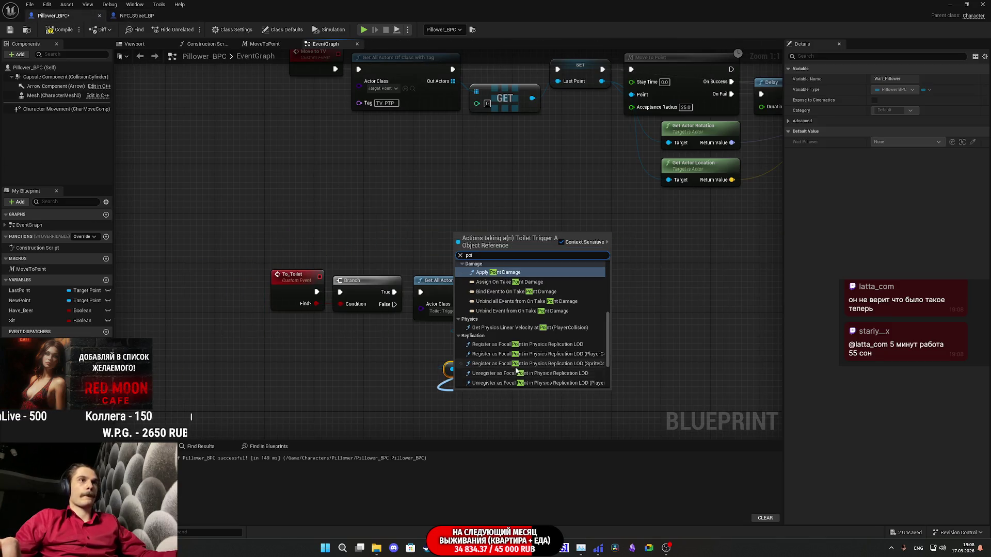
pyautogui.write('nt w')
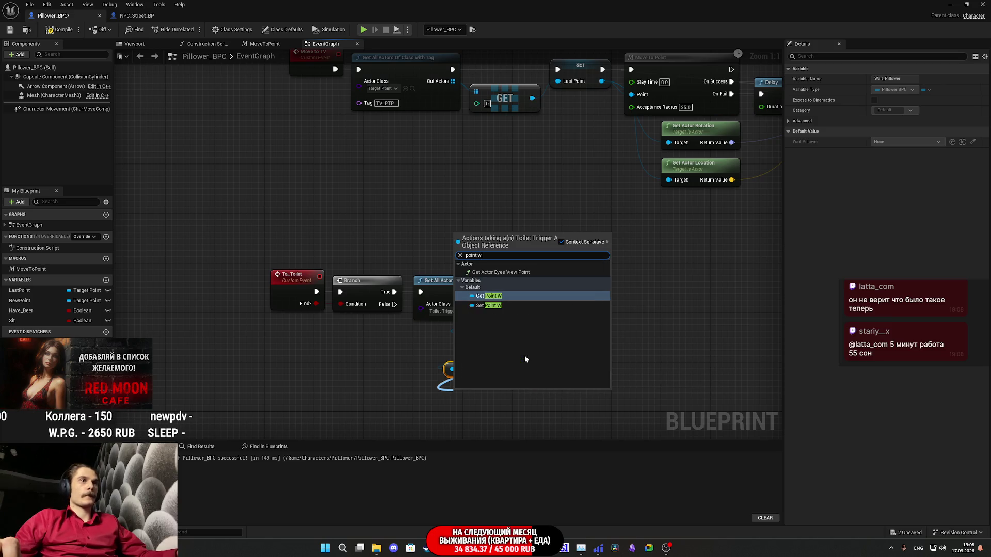
pyautogui.press('Return')
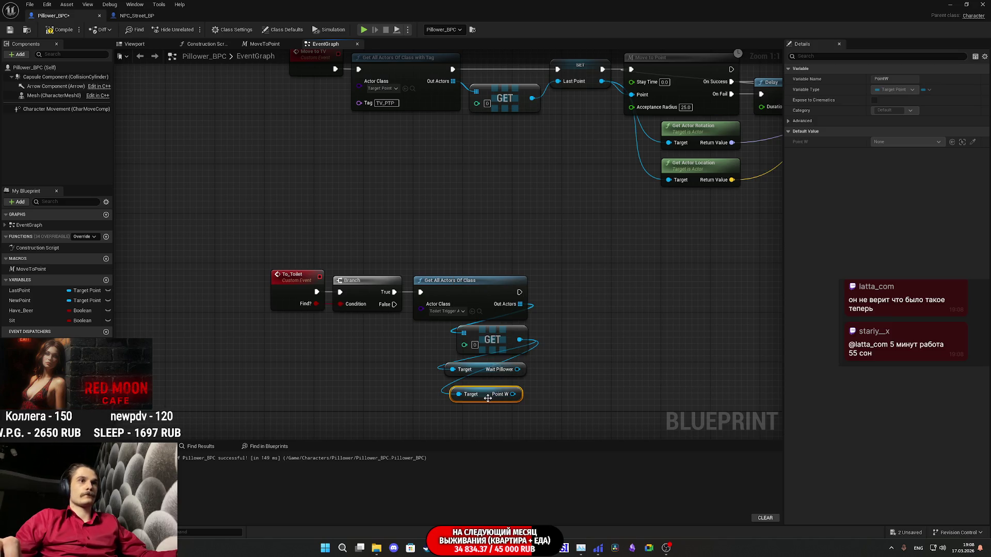
pyautogui.click(133, 15)
pyautogui.moveTo(594, 308); pyautogui.dragTo(536, 324)
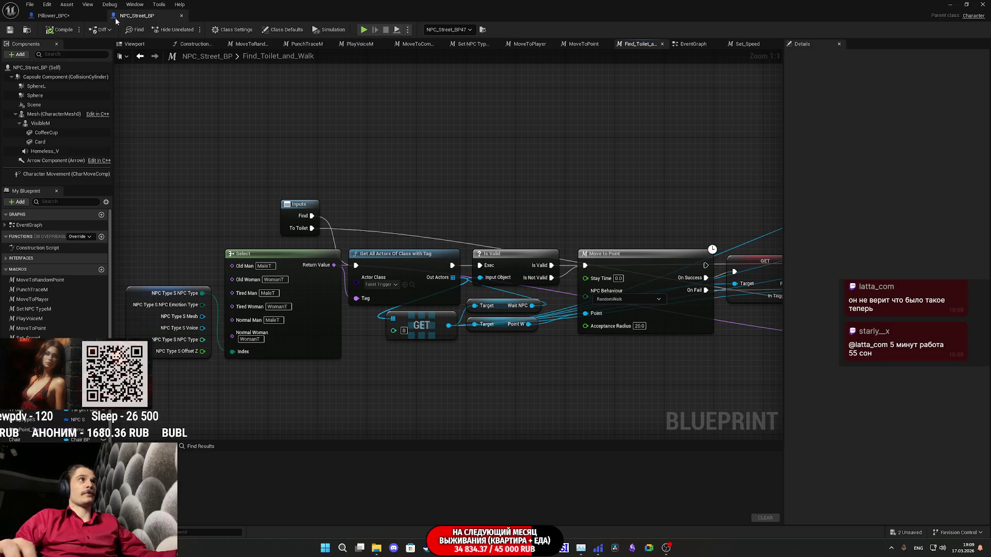
# - Return to Pillower_BPC and frame the new To_Toilet nodes in the EventGraph
pyautogui.click(66, 15)
pyautogui.moveTo(578, 323); pyautogui.dragTo(525, 316)
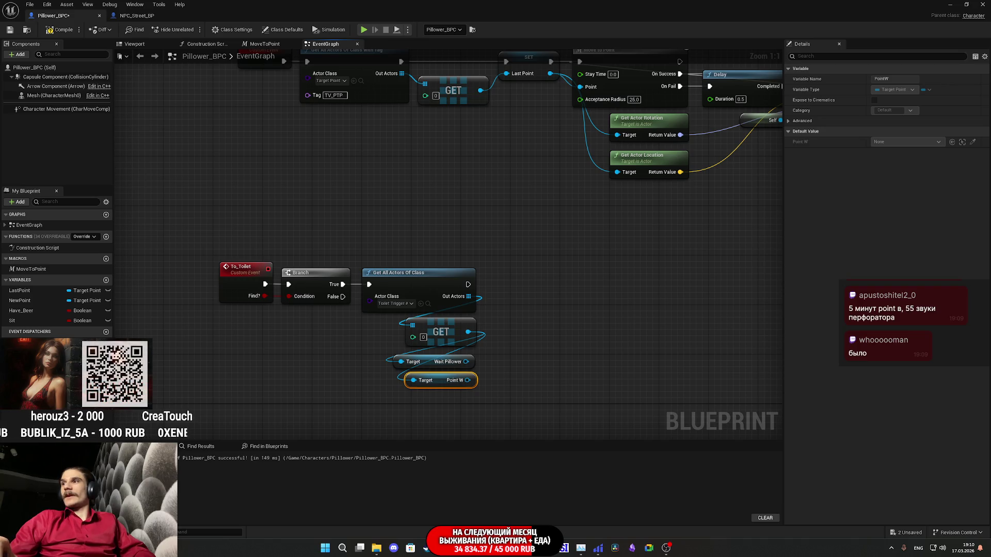
# - Add an Is Valid check on Point W, executed after Get All Actors Of Class
pyautogui.click(571, 305)
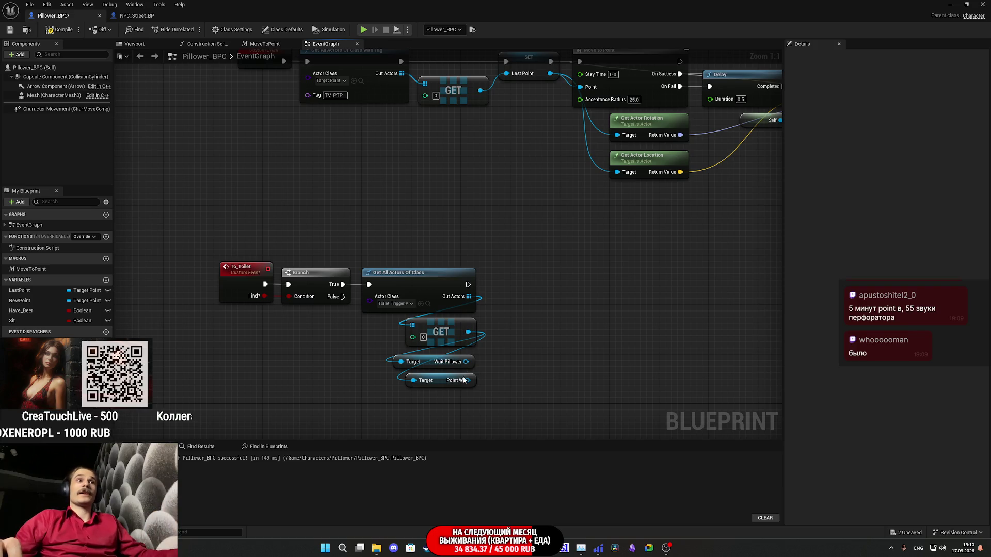
pyautogui.moveTo(464, 380); pyautogui.dragTo(519, 342)
pyautogui.write('is val')
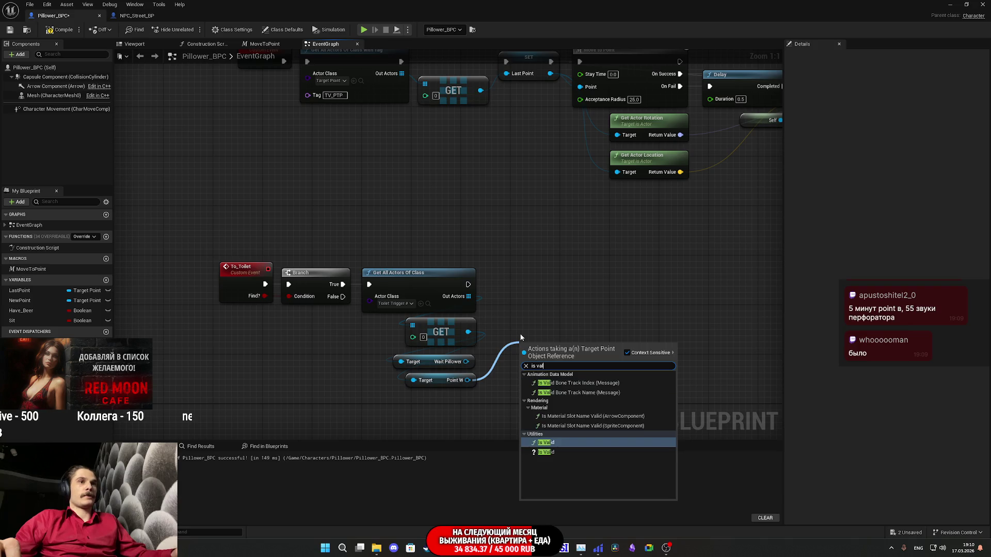
pyautogui.click(546, 452)
pyautogui.moveTo(524, 359); pyautogui.dragTo(468, 284)
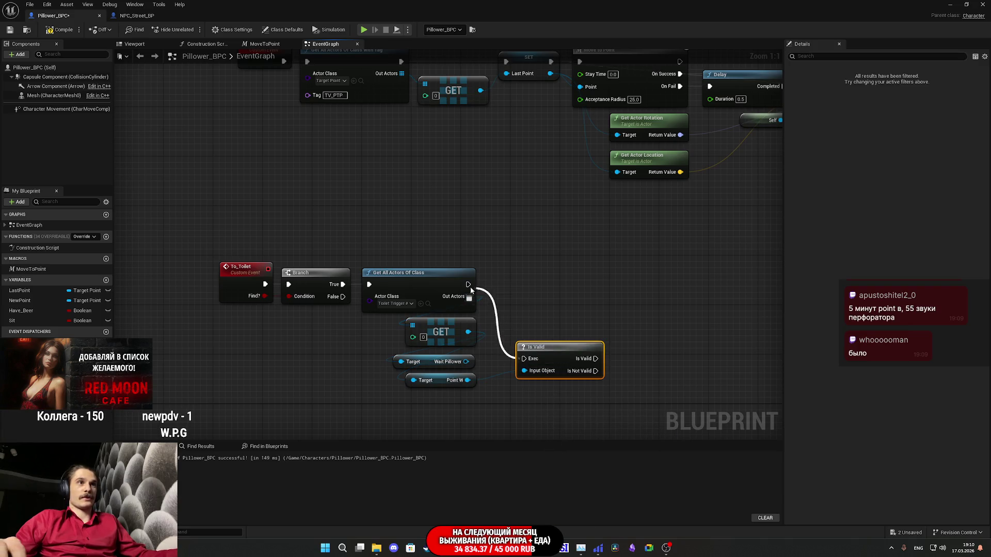
pyautogui.moveTo(559, 358); pyautogui.dragTo(534, 283)
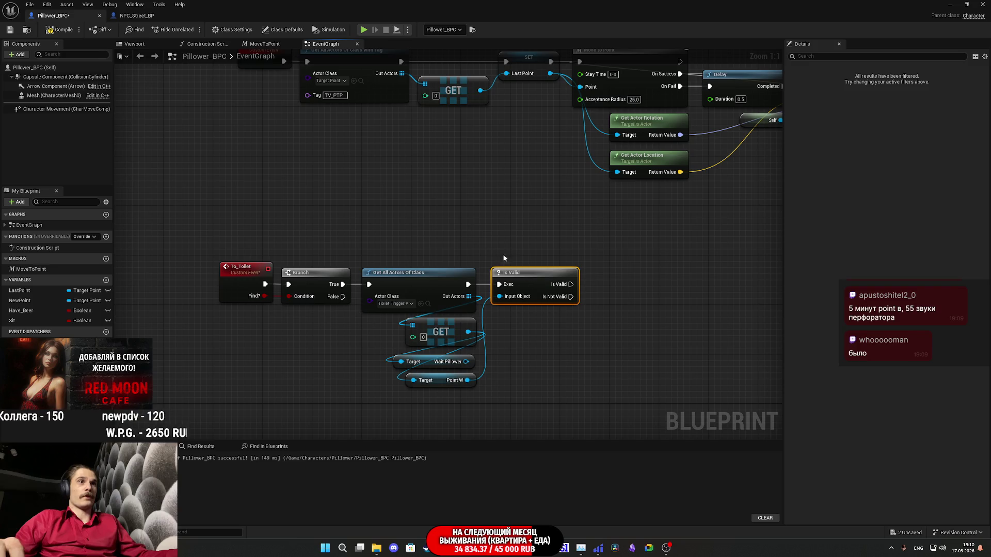
# - Pan NPC_Street_BP's Find_Toilet_and_Walk graph to its Is Valid and Move to Point nodes
pyautogui.click(136, 15)
pyautogui.moveTo(448, 358); pyautogui.dragTo(279, 376)
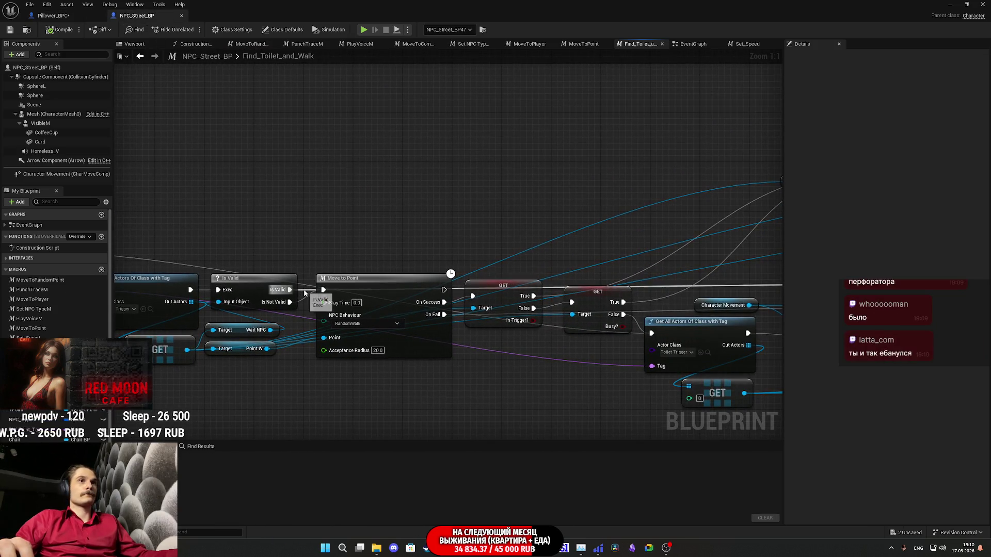
pyautogui.scroll(-7, 304, 293)
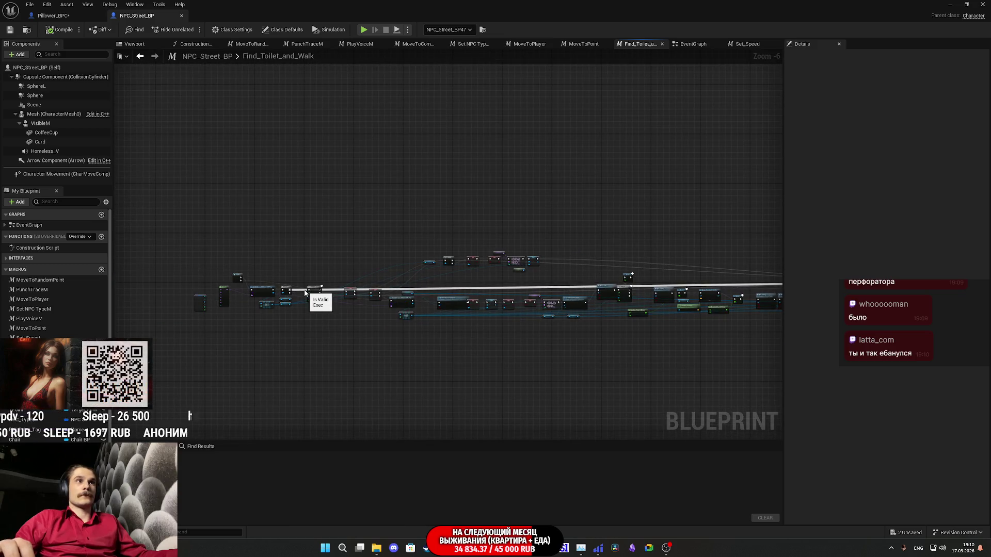
pyautogui.scroll(7, 304, 293)
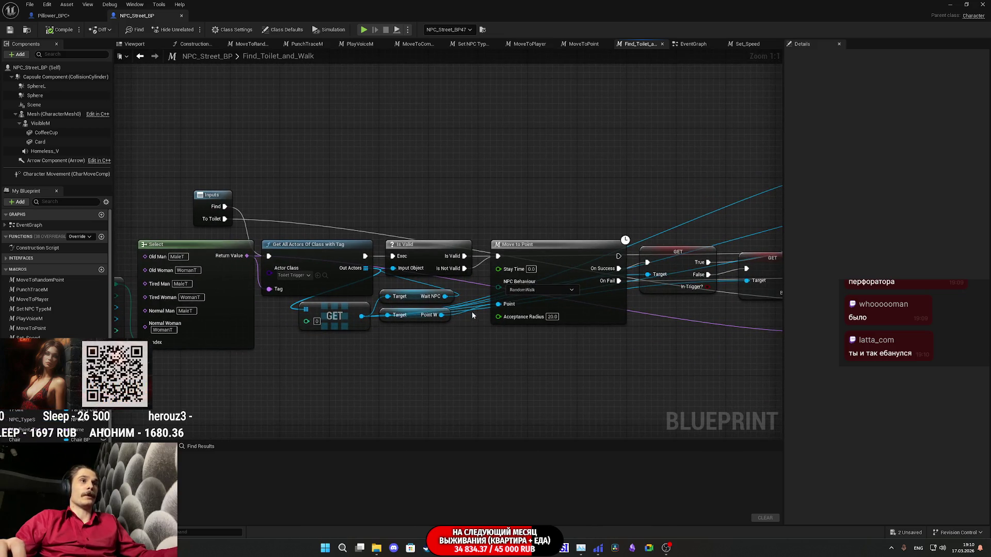
pyautogui.moveTo(482, 271); pyautogui.dragTo(448, 269)
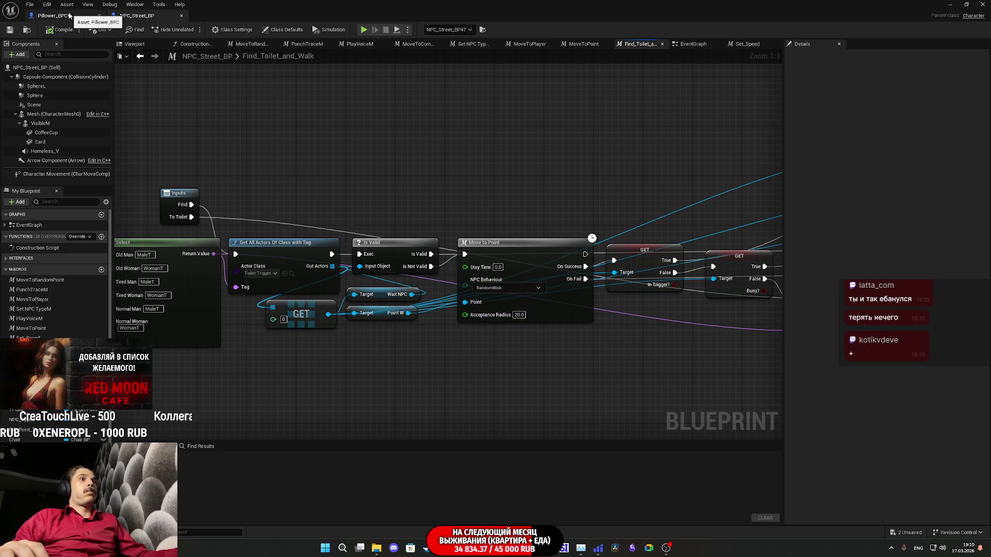
# - Add a Move to Point node after Is Valid, with Wait Pillower wired into its Point input
pyautogui.click(69, 16)
pyautogui.moveTo(571, 296); pyautogui.dragTo(594, 297)
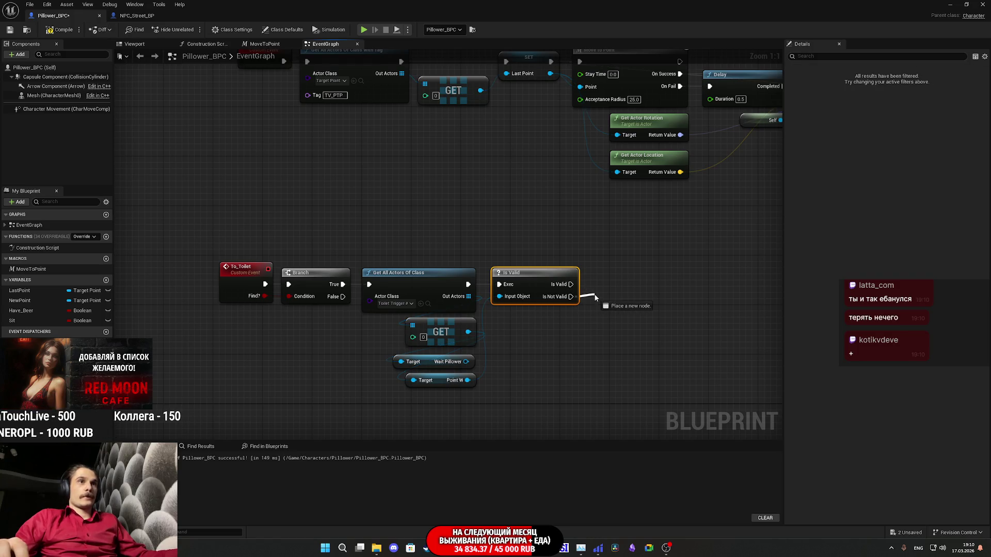
pyautogui.moveTo(31, 269); pyautogui.dragTo(622, 313)
pyautogui.moveTo(629, 353); pyautogui.dragTo(465, 361)
pyautogui.moveTo(570, 297)
pyautogui.mouseDown()
pyautogui.moveTo(640, 323)
pyautogui.moveTo(630, 328)
pyautogui.moveTo(612, 285)
pyautogui.mouseUp()
pyautogui.click(639, 360)
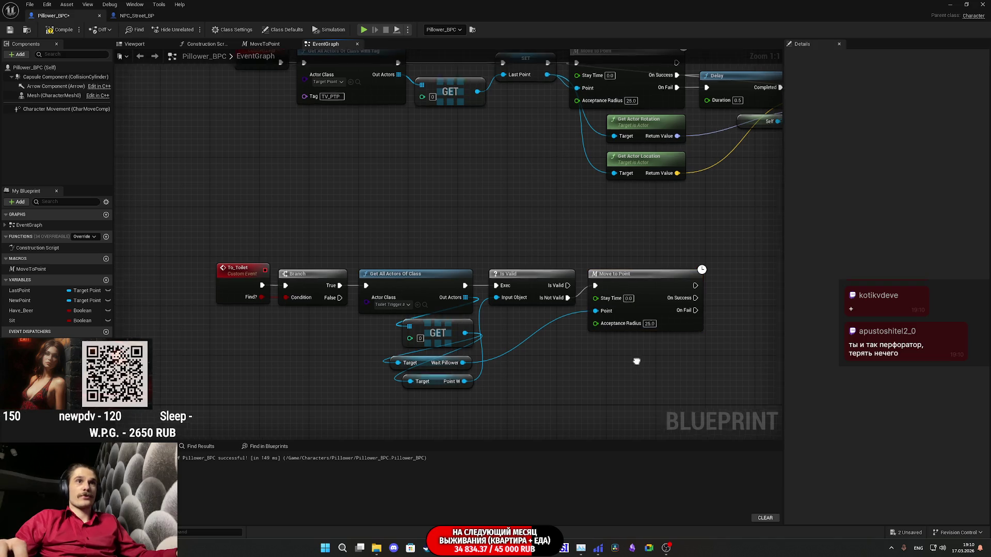
pyautogui.moveTo(636, 361); pyautogui.dragTo(577, 364)
# - Compare against NPC_Street_BP's Find_Toilet_and_Walk toilet checks, then return to Pillower_BPC
pyautogui.click(137, 15)
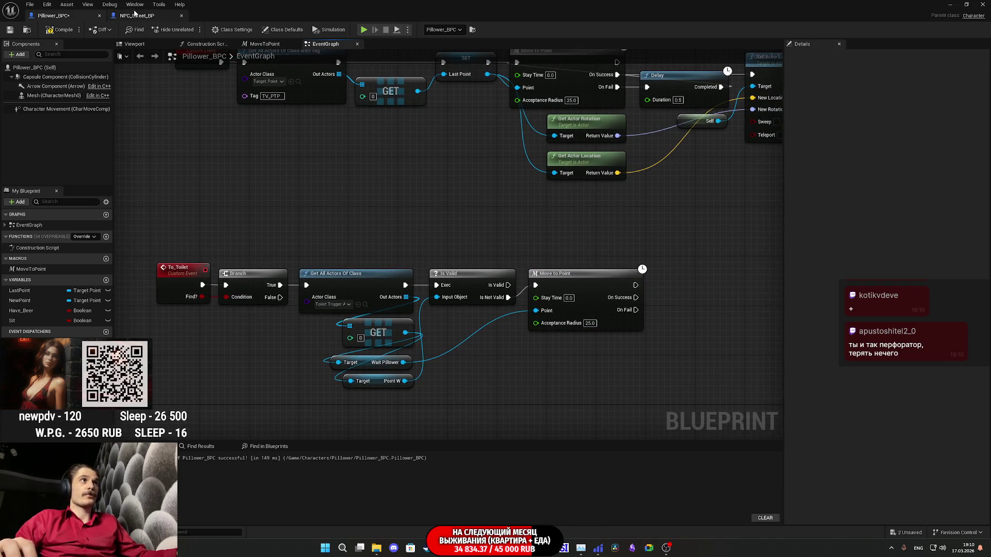
pyautogui.moveTo(479, 166); pyautogui.dragTo(218, 152)
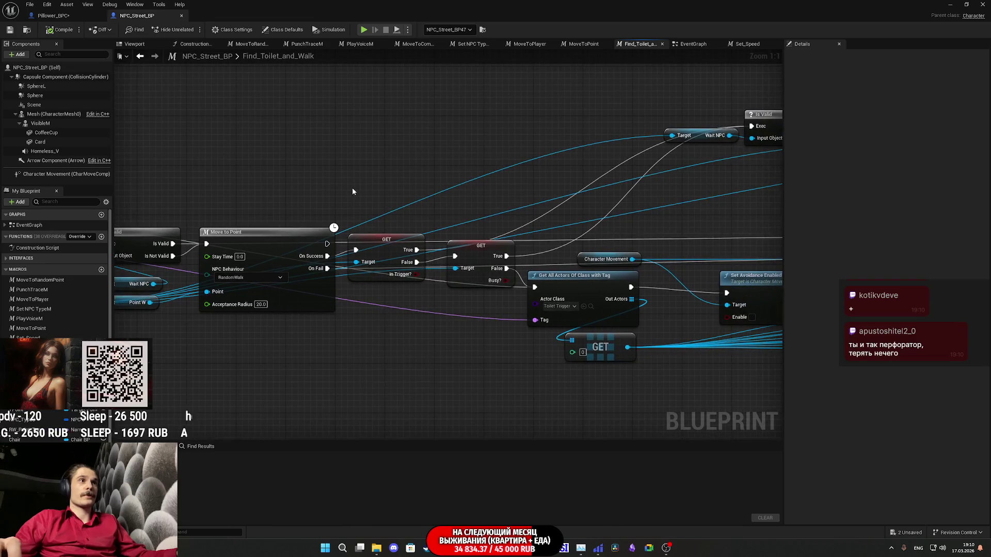
pyautogui.moveTo(353, 191); pyautogui.dragTo(459, 209)
pyautogui.moveTo(380, 317); pyautogui.dragTo(441, 344)
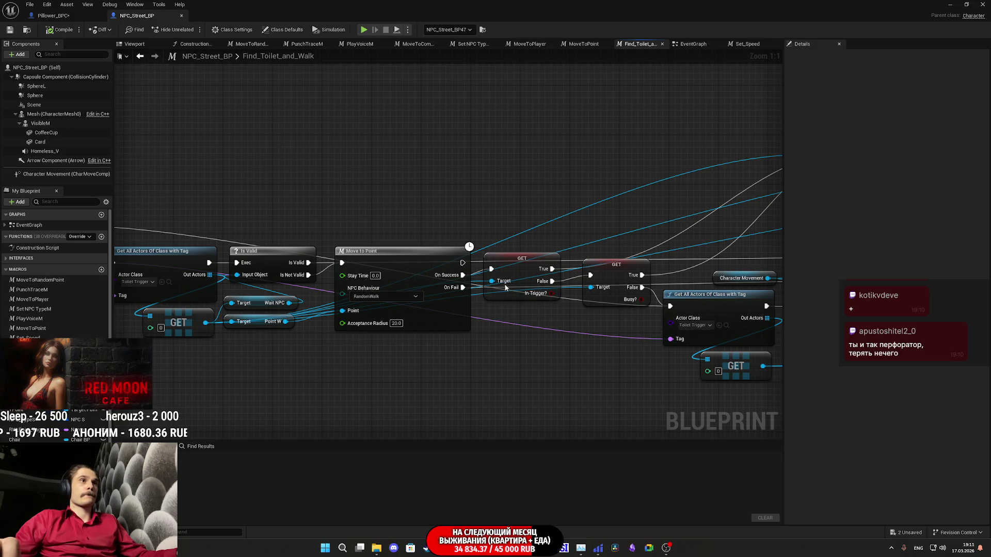
pyautogui.click(53, 16)
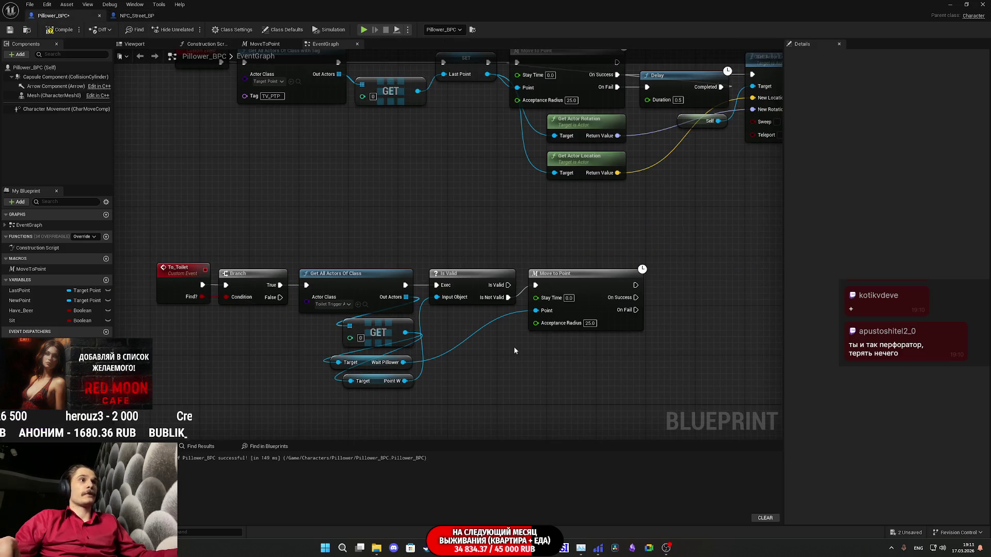
# - Add the toilet trigger's In Trigger? getter as a branch, run from Move to Point's On Success
pyautogui.moveTo(514, 351); pyautogui.dragTo(372, 314)
pyautogui.moveTo(258, 298); pyautogui.dragTo(434, 325)
pyautogui.write('in tri')
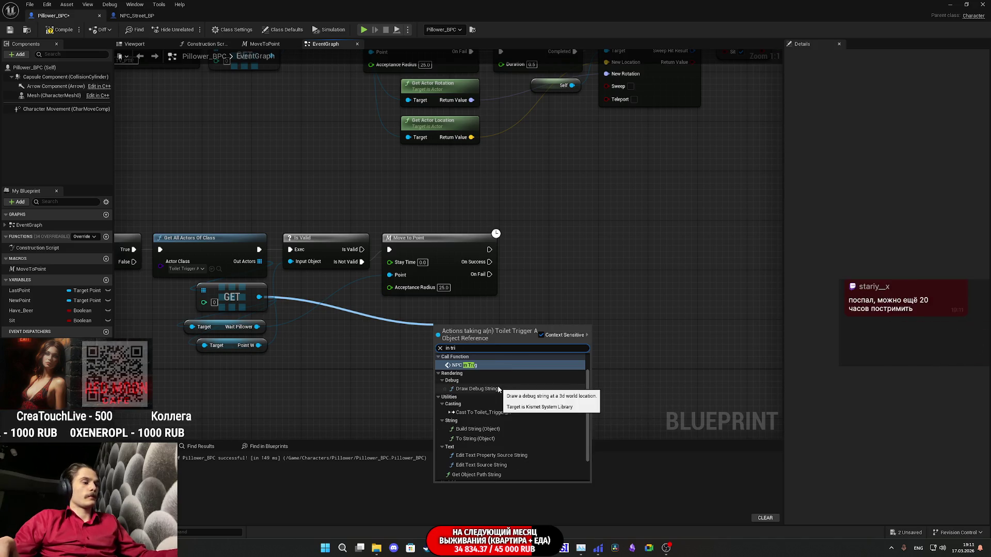
pyautogui.write('gger')
pyautogui.click(474, 395)
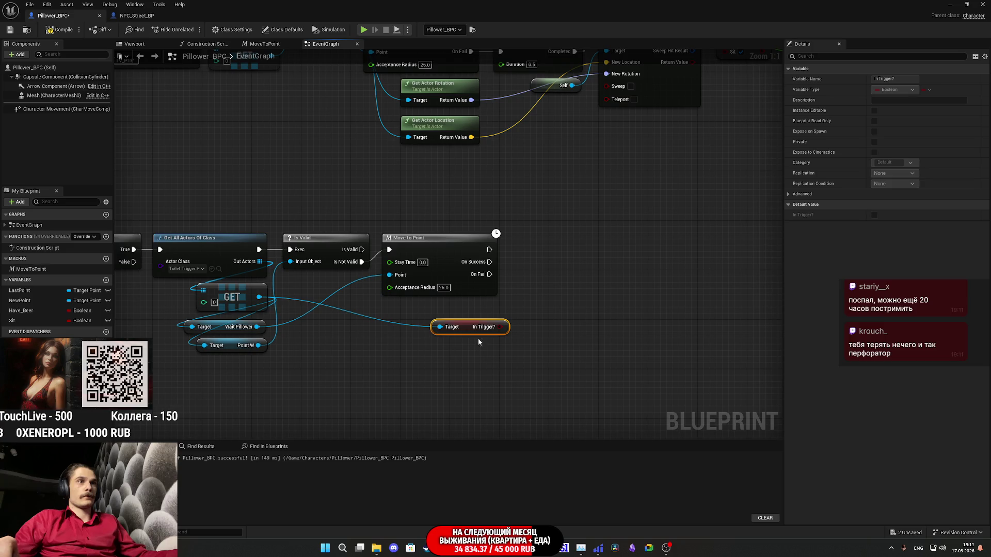
pyautogui.rightClick(465, 328)
pyautogui.click(503, 516)
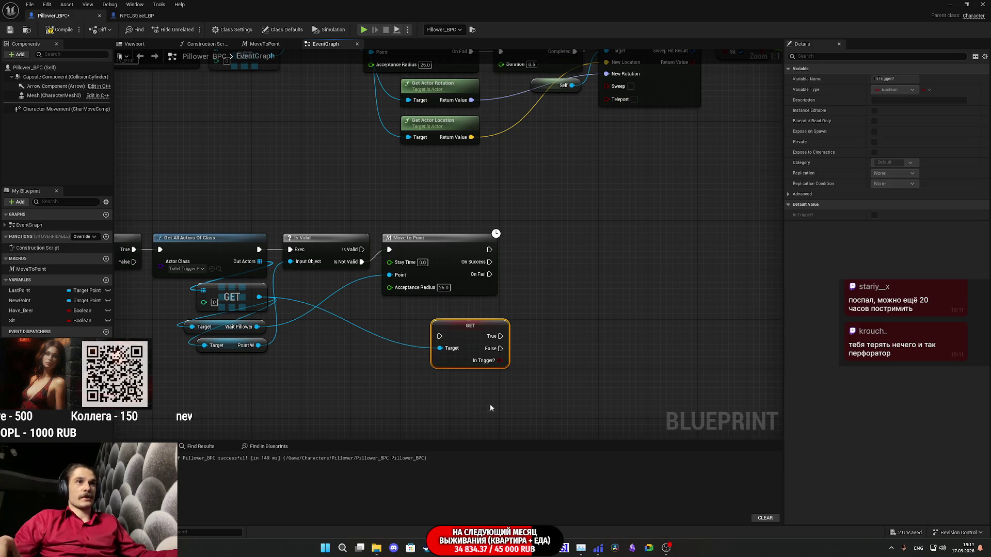
pyautogui.moveTo(490, 261)
pyautogui.mouseDown()
pyautogui.moveTo(439, 336)
pyautogui.moveTo(559, 268)
pyautogui.moveTo(552, 244)
pyautogui.mouseUp()
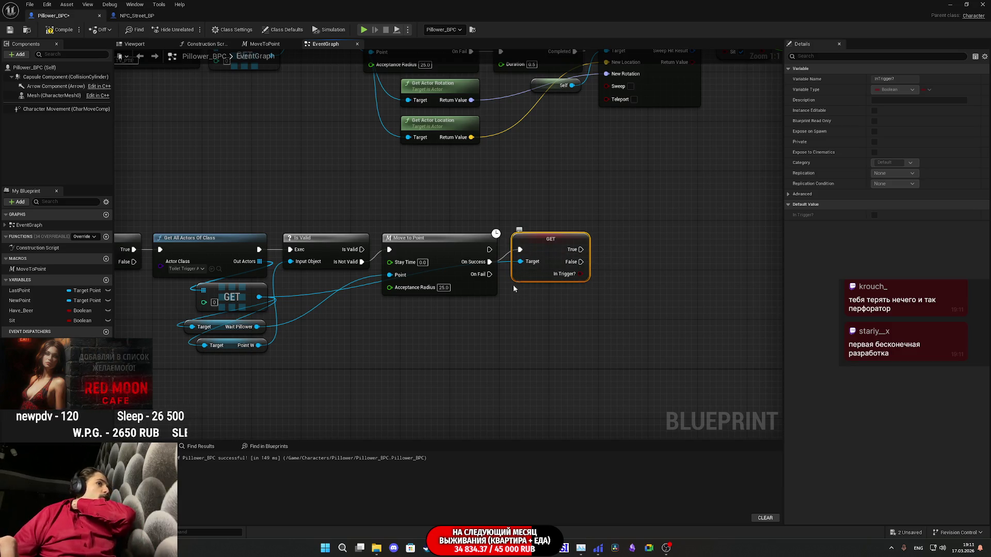
pyautogui.moveTo(531, 323)
pyautogui.mouseDown()
pyautogui.moveTo(551, 344)
pyautogui.moveTo(550, 336)
pyautogui.moveTo(516, 347)
pyautogui.mouseUp()
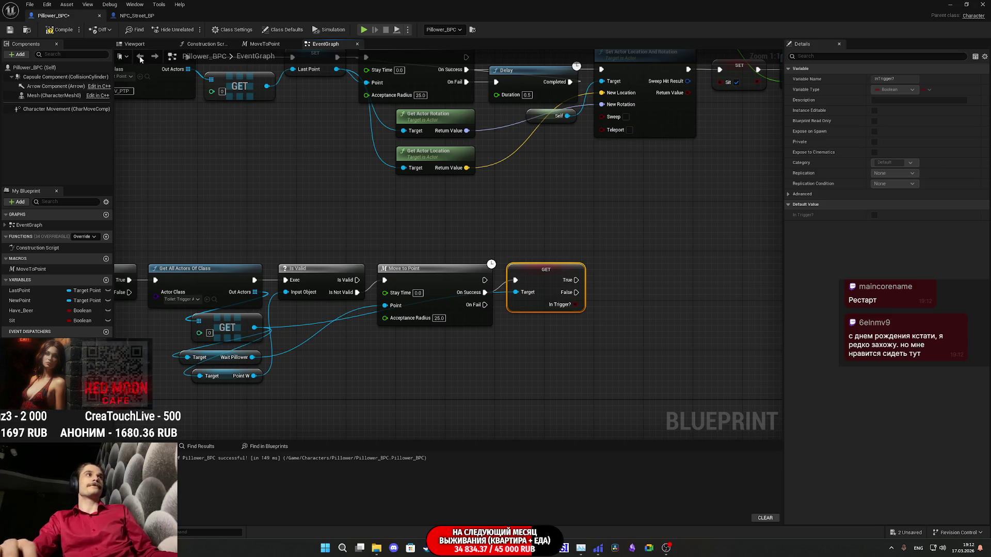
# - Save Pillower_BPC and compare against NPC_Street_BP's In Trigger? and Busy? checks
pyautogui.click(9, 30)
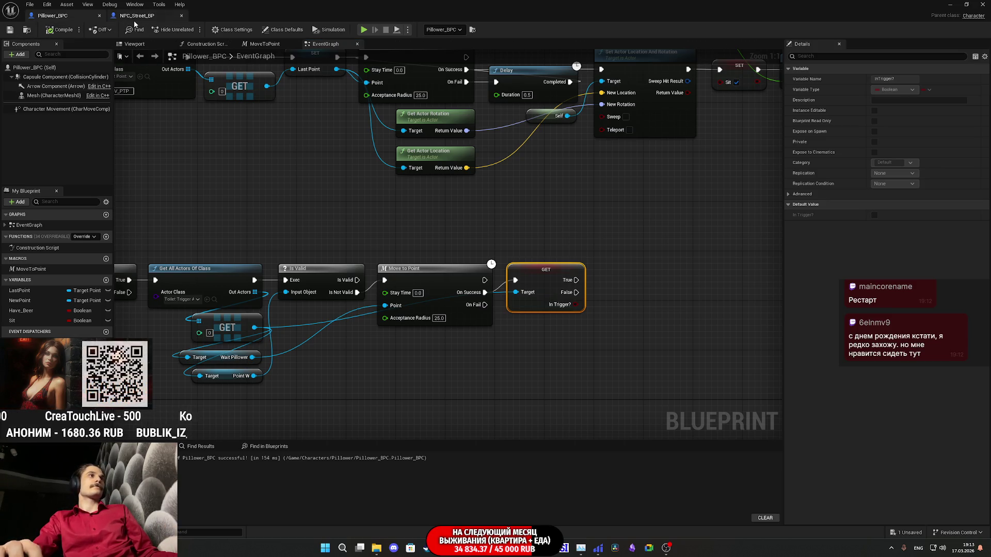
pyautogui.click(137, 15)
pyautogui.moveTo(543, 235); pyautogui.dragTo(479, 232)
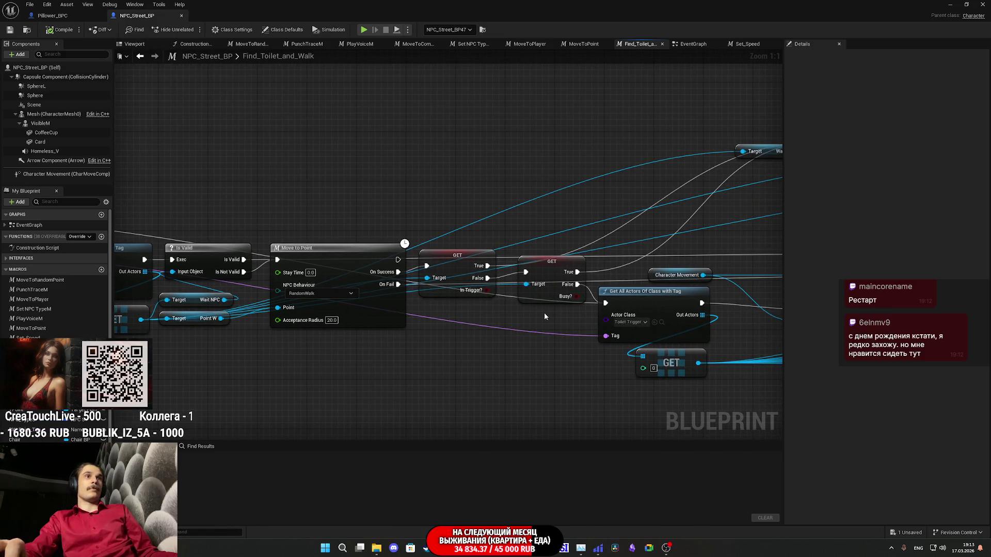
pyautogui.click(78, 16)
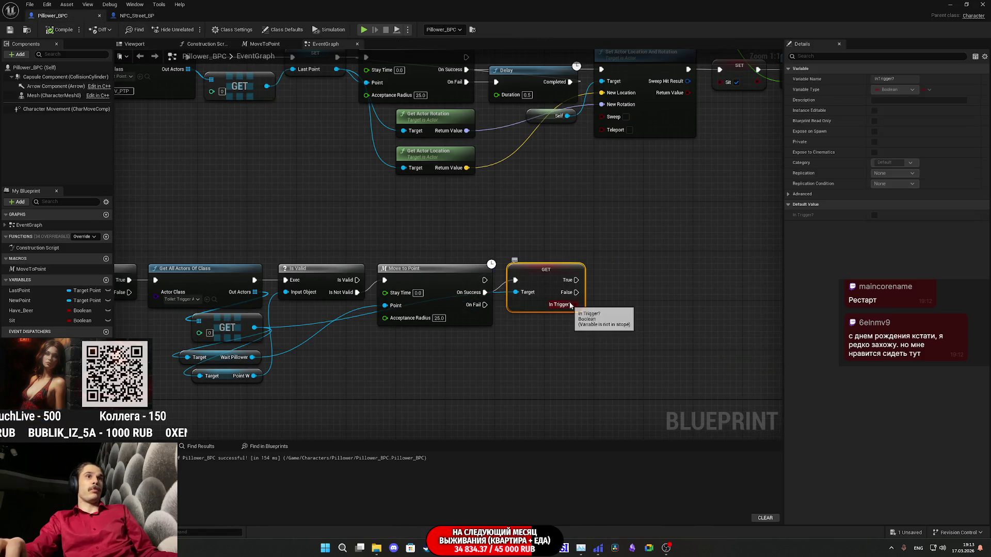
pyautogui.click(137, 16)
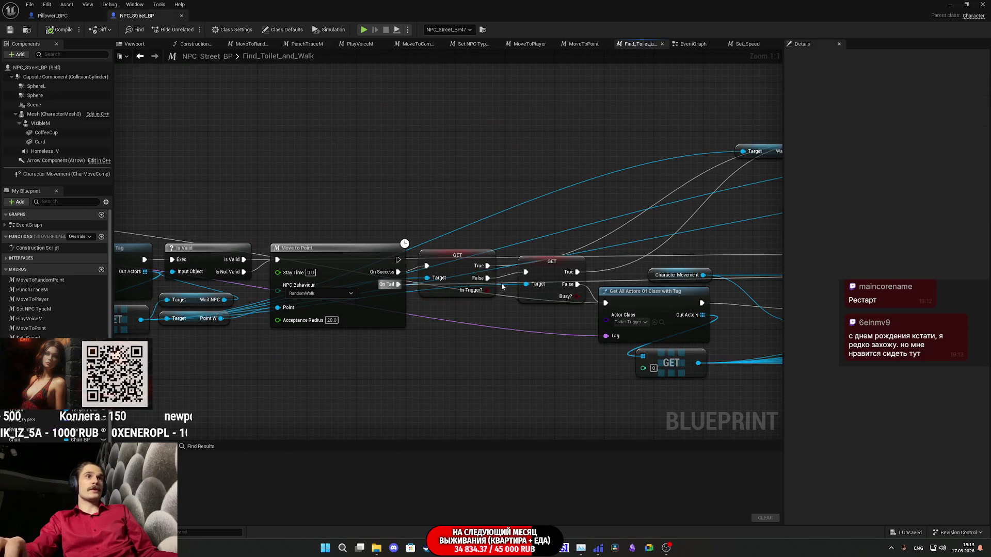
pyautogui.click(52, 15)
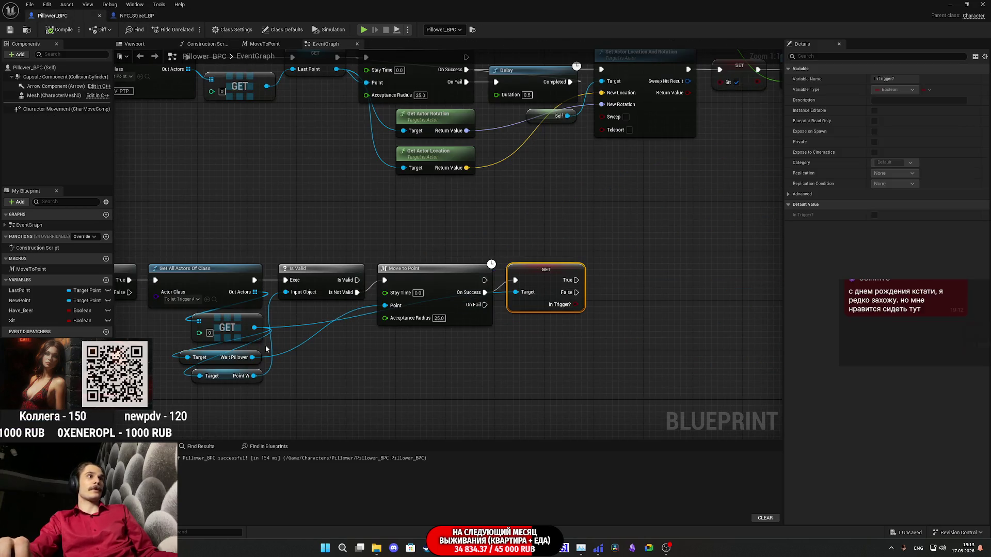
# - Add a Busy? branch on the toilet trigger, fed from In Trigger?'s False output, and compile
pyautogui.moveTo(254, 327); pyautogui.dragTo(452, 370)
pyautogui.write('bu')
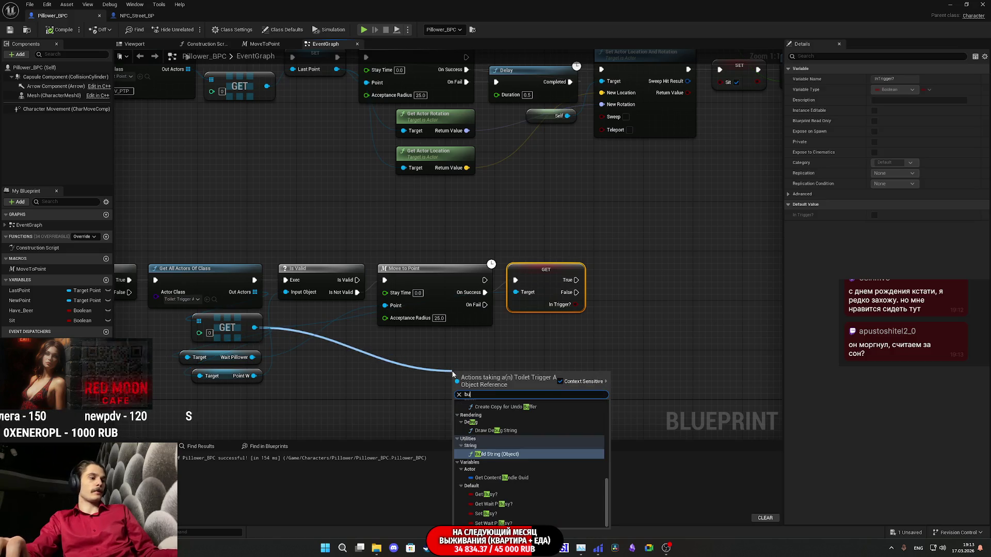
pyautogui.write('sy')
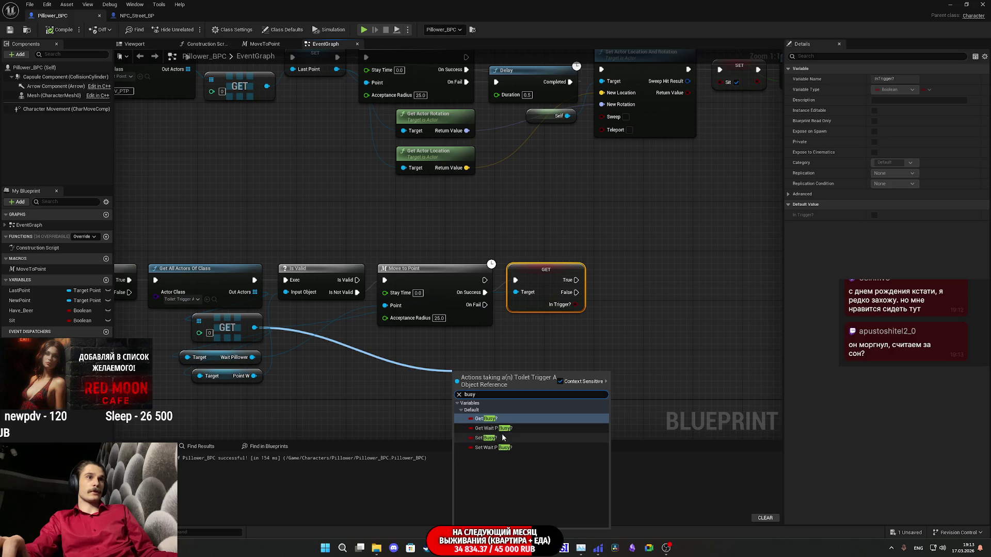
pyautogui.click(495, 419)
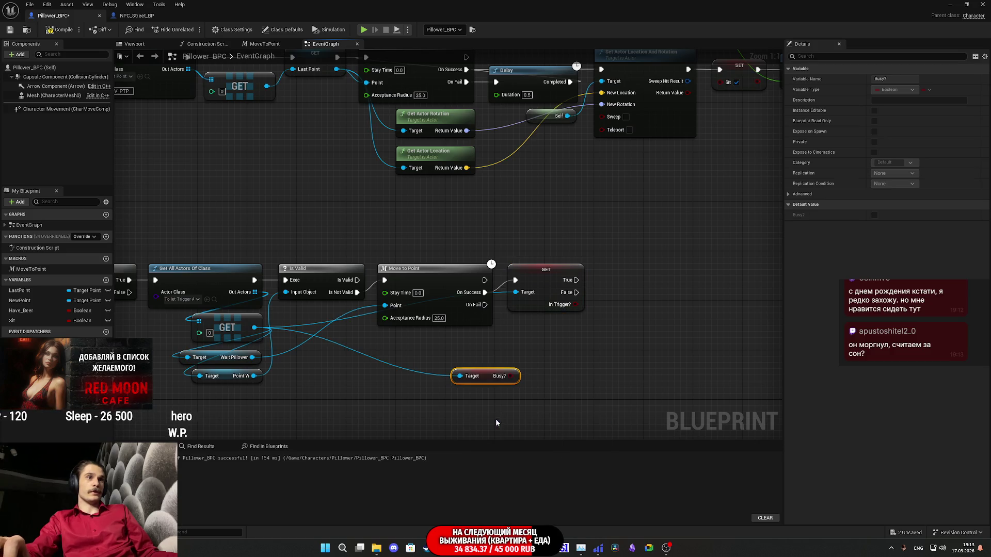
pyautogui.rightClick(498, 378)
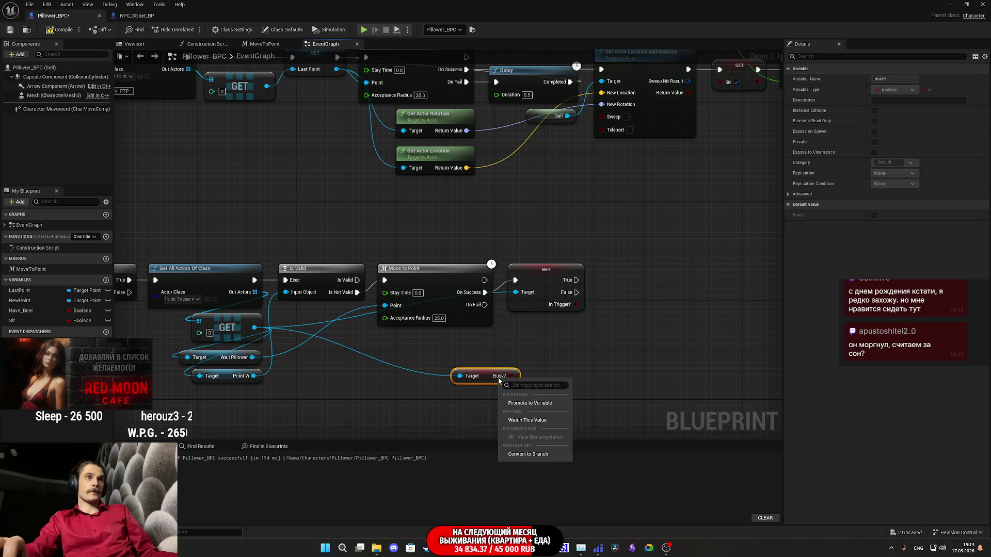
pyautogui.click(527, 454)
pyautogui.moveTo(459, 385)
pyautogui.mouseDown()
pyautogui.moveTo(582, 301)
pyautogui.moveTo(576, 292)
pyautogui.mouseUp()
pyautogui.moveTo(486, 388); pyautogui.dragTo(628, 282)
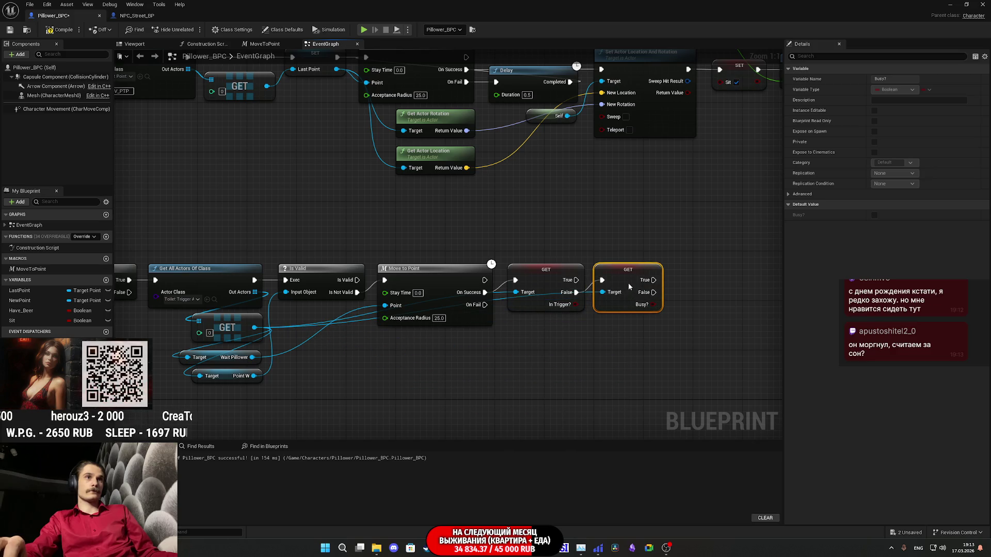
pyautogui.click(600, 360)
pyautogui.moveTo(602, 360); pyautogui.dragTo(656, 328)
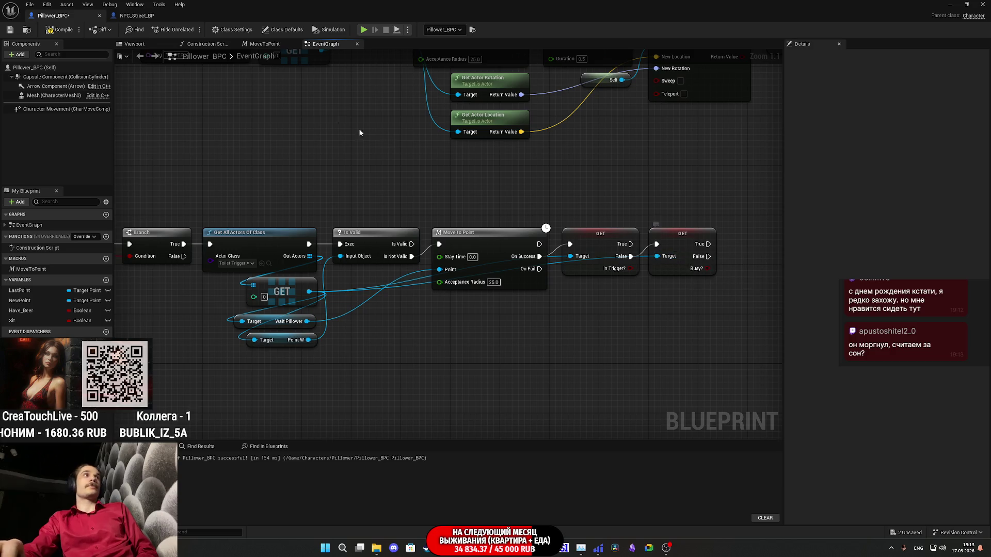
pyautogui.click(60, 29)
# - Save Pillower_BPC and trace NPC_Street_BP's toilet logic through its trigger reset steps
pyautogui.click(10, 30)
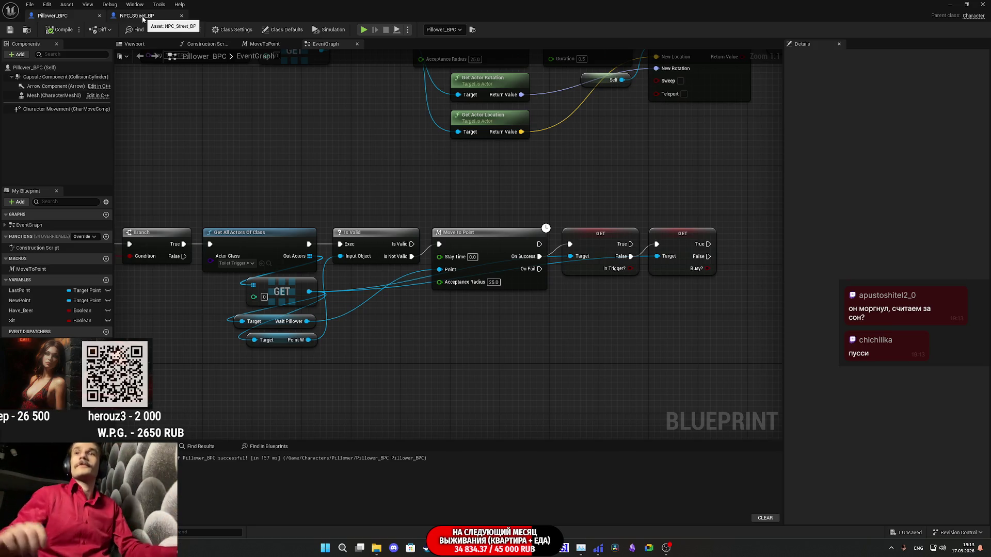
pyautogui.click(137, 16)
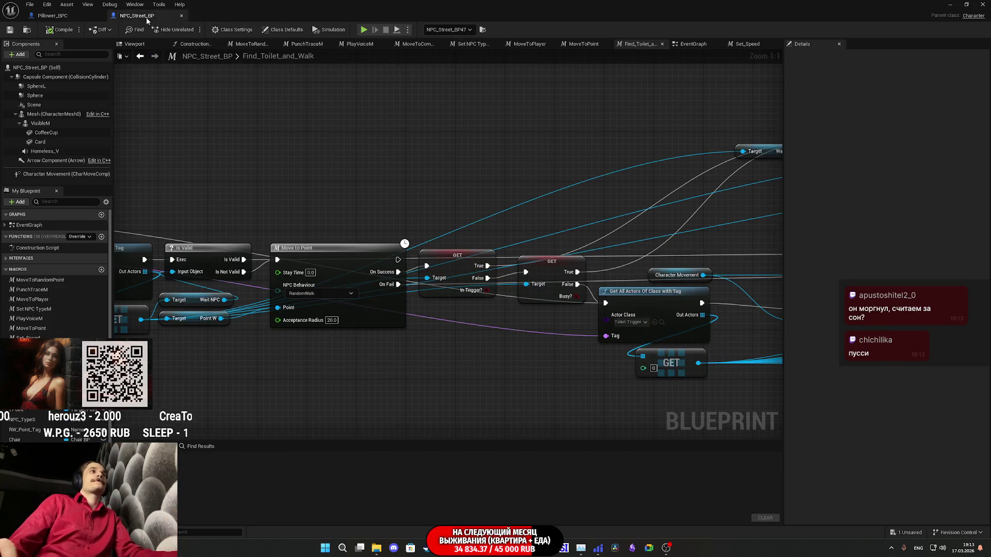
pyautogui.moveTo(630, 163); pyautogui.dragTo(547, 116)
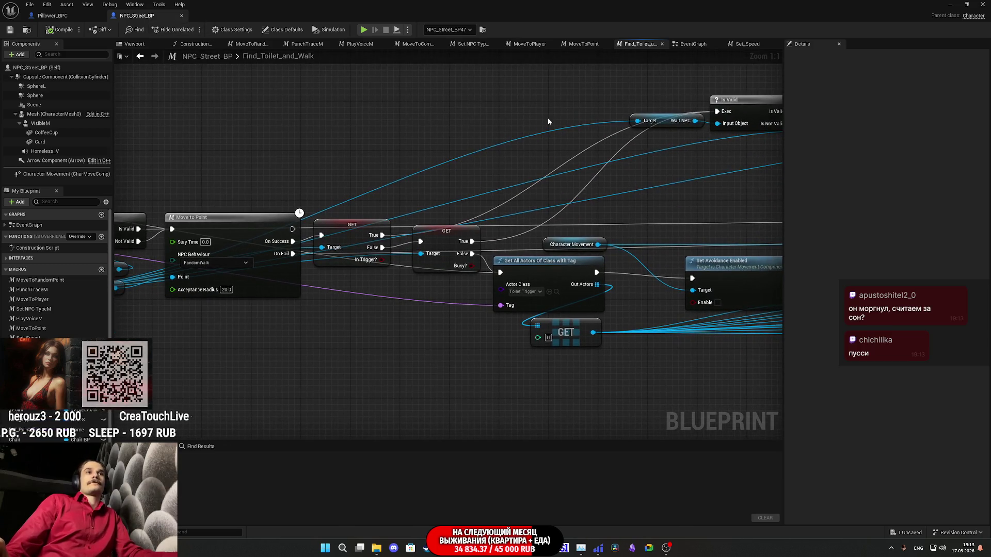
pyautogui.moveTo(543, 150)
pyautogui.mouseDown()
pyautogui.moveTo(584, 132)
pyautogui.moveTo(519, 137)
pyautogui.mouseUp()
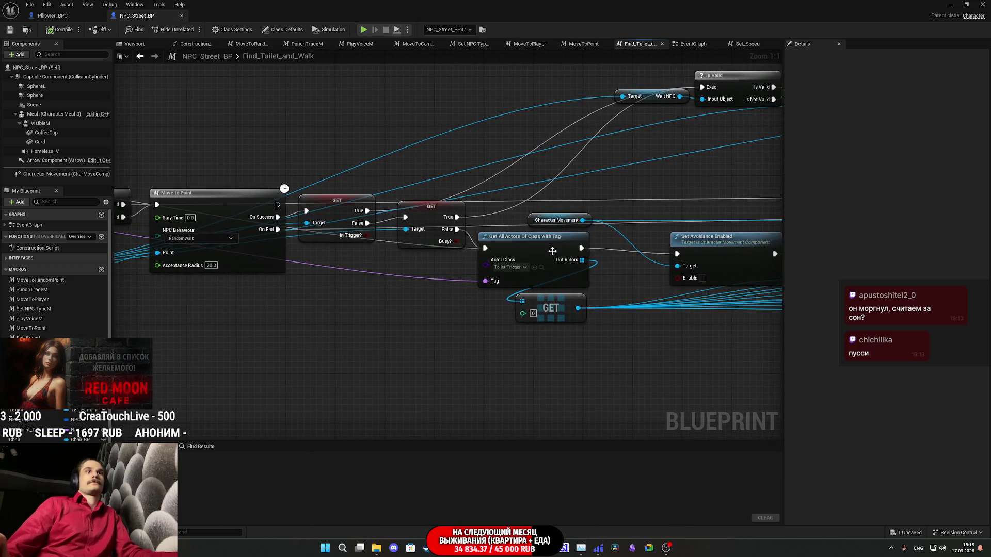
pyautogui.moveTo(608, 274); pyautogui.dragTo(542, 279)
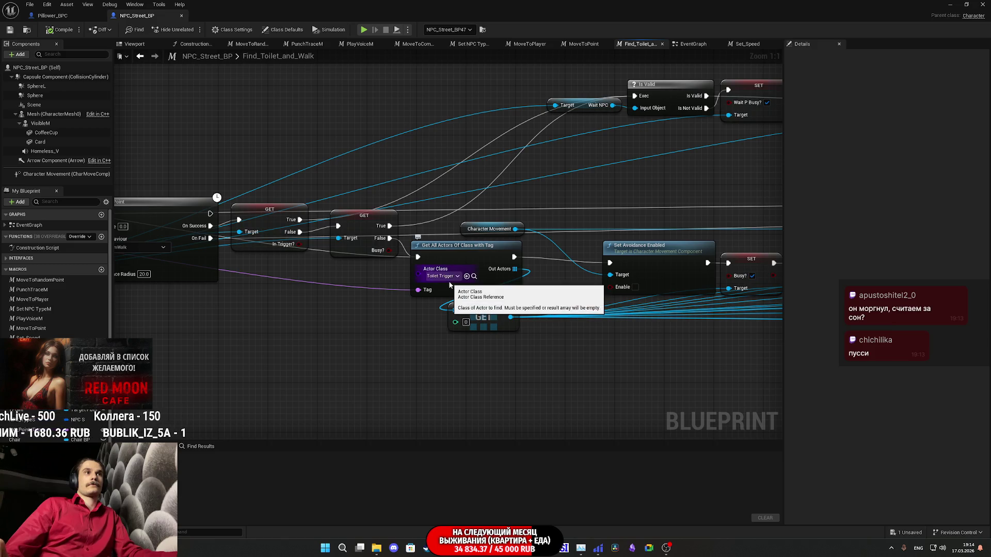
pyautogui.moveTo(423, 304)
pyautogui.mouseDown()
pyautogui.moveTo(316, 289)
pyautogui.moveTo(379, 303)
pyautogui.moveTo(65, 315)
pyautogui.mouseUp()
pyautogui.hotkey('alt', 'Tab')
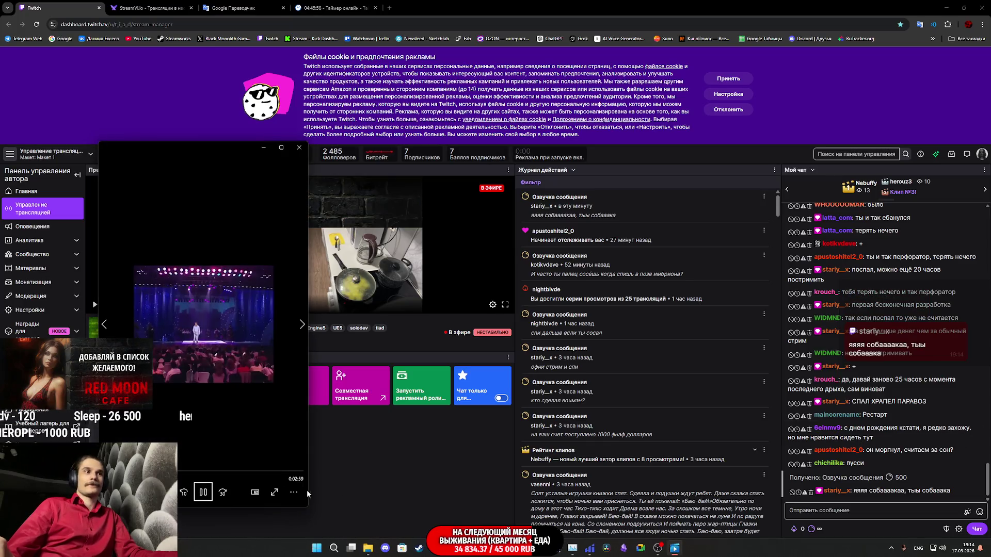
# - Dismiss the Twitch video player and return to Unreal's Pillower_BPC EventGraph
pyautogui.click(294, 492)
pyautogui.click(393, 458)
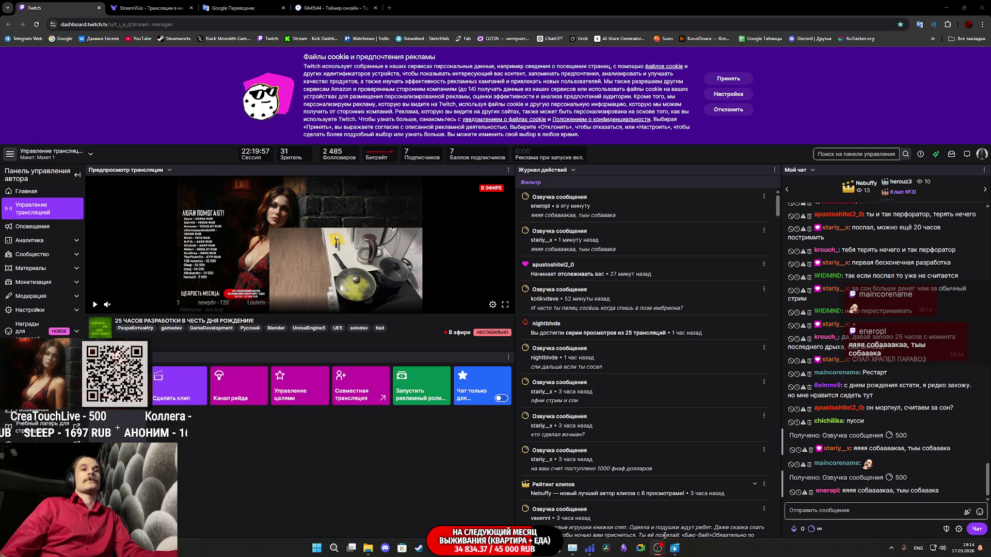
pyautogui.moveTo(589, 548)
pyautogui.click(508, 519)
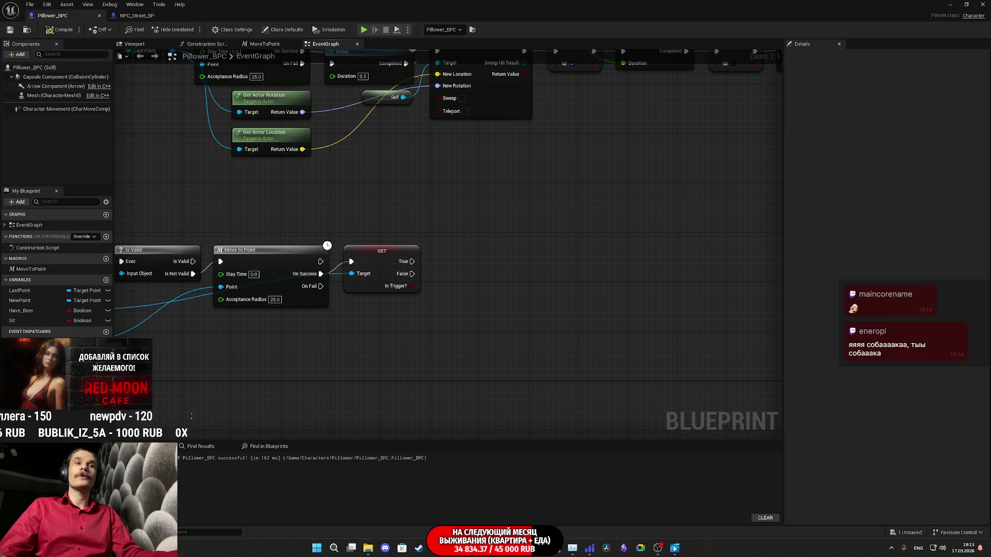
pyautogui.click(674, 548)
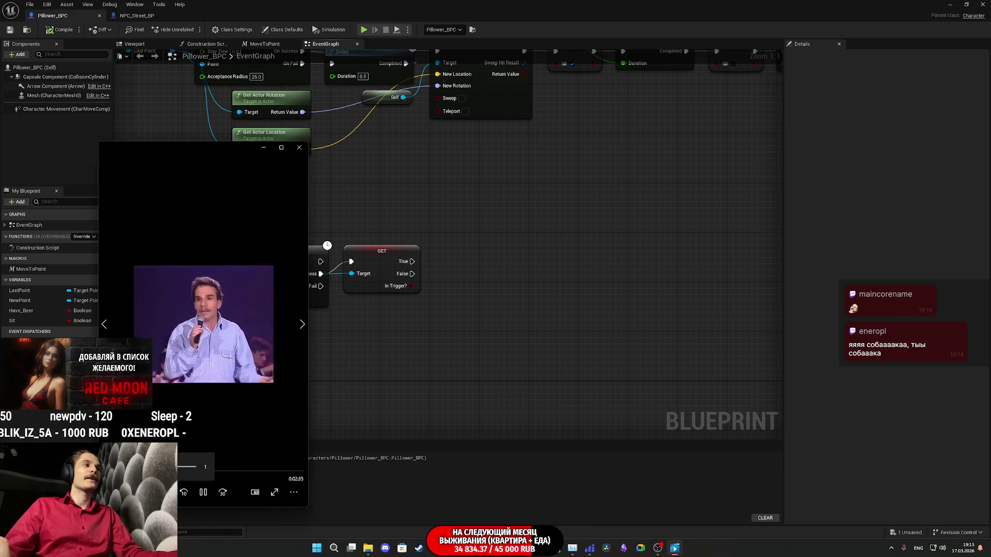
pyautogui.click(515, 403)
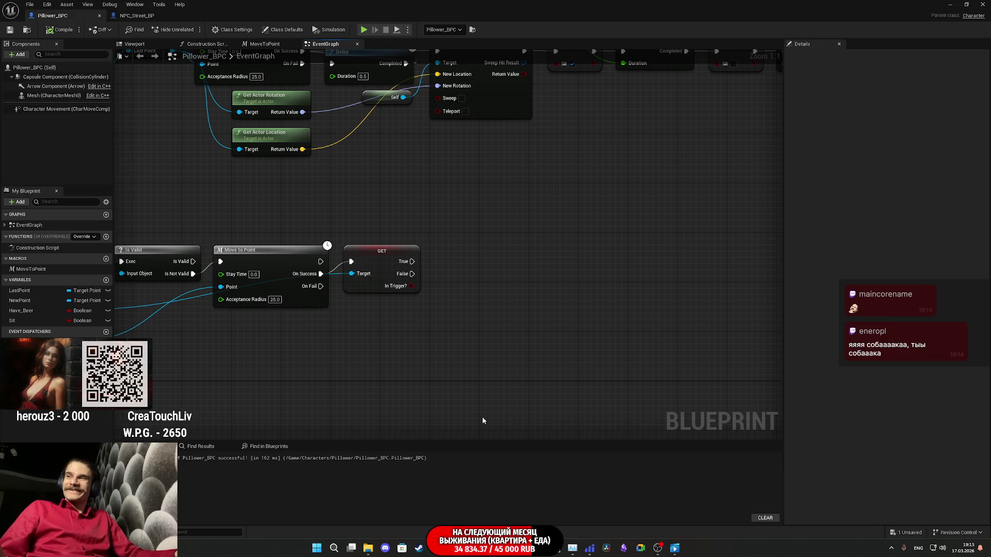
pyautogui.moveTo(508, 382); pyautogui.dragTo(549, 399)
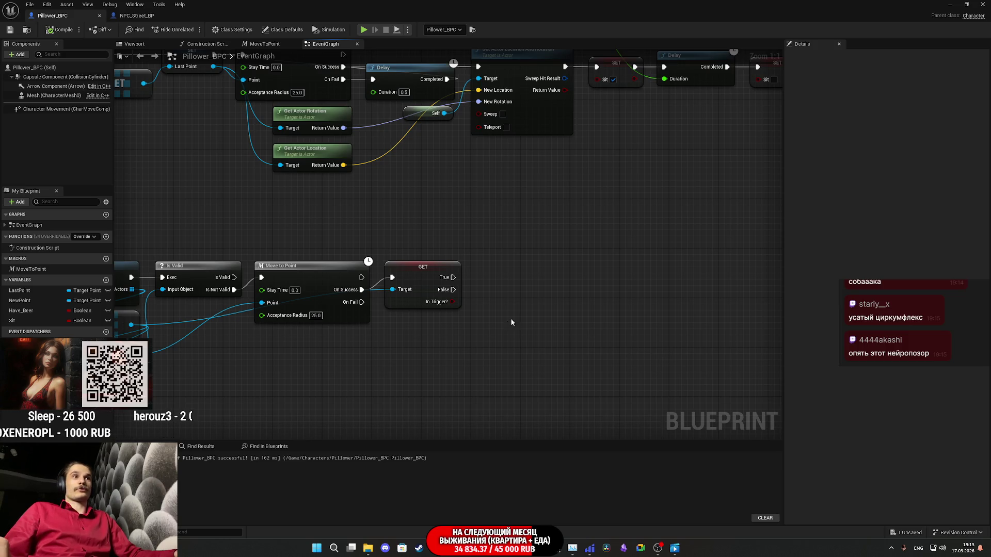
pyautogui.moveTo(511, 322); pyautogui.dragTo(616, 323)
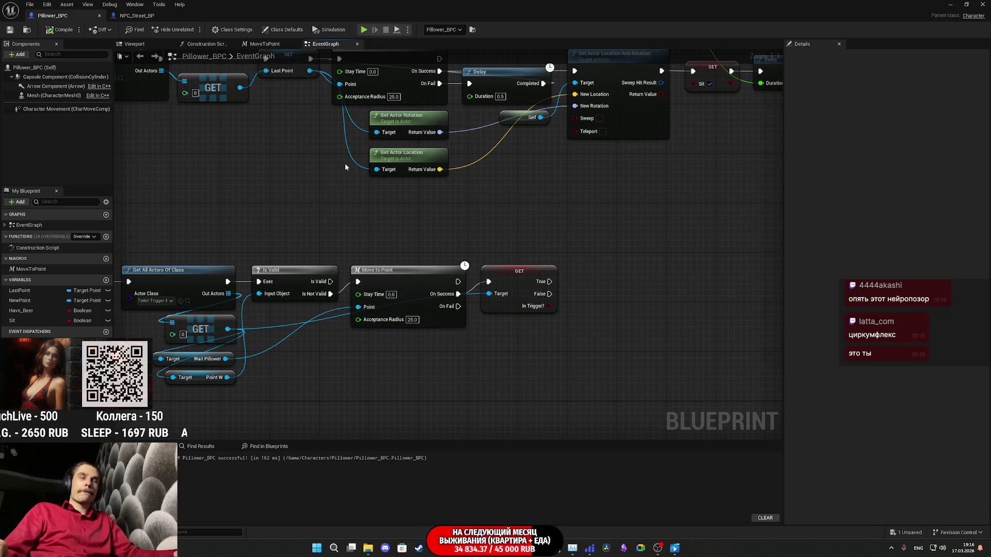
# - Copy the Get All Actors Of Class node group and paste a duplicate right of the chain
pyautogui.moveTo(486, 224)
pyautogui.mouseDown()
pyautogui.moveTo(522, 215)
pyautogui.moveTo(630, 225)
pyautogui.moveTo(664, 206)
pyautogui.mouseUp()
pyautogui.moveTo(346, 205)
pyautogui.mouseDown()
pyautogui.moveTo(356, 269)
pyautogui.moveTo(379, 304)
pyautogui.moveTo(373, 363)
pyautogui.mouseUp()
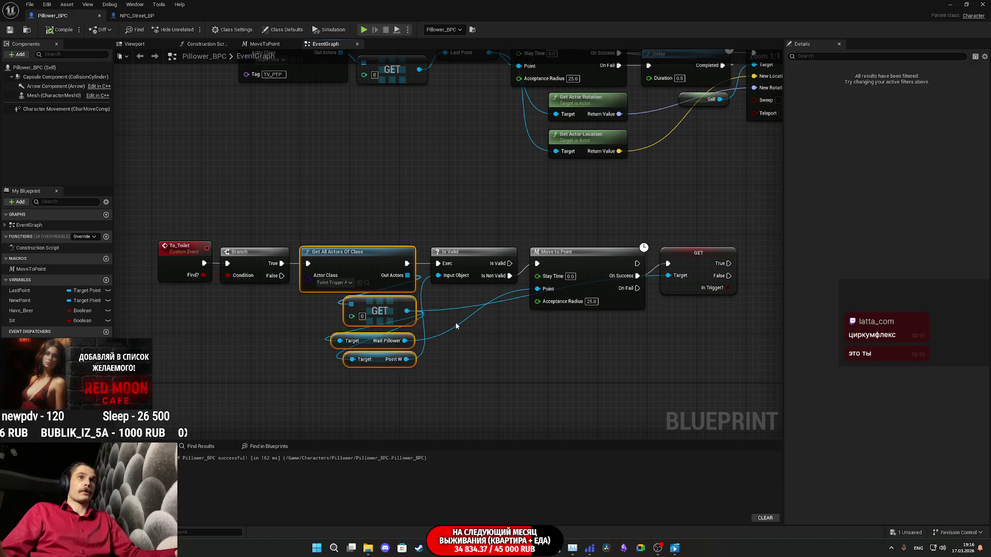
pyautogui.hotkey('ctrl', 'c')
pyautogui.moveTo(542, 337); pyautogui.dragTo(315, 347)
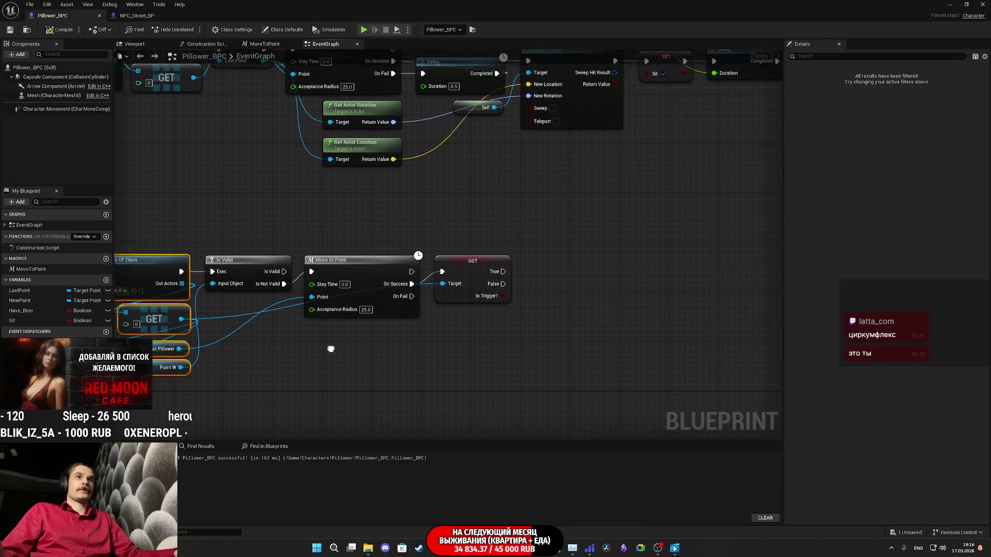
pyautogui.hotkey('ctrl', 'v')
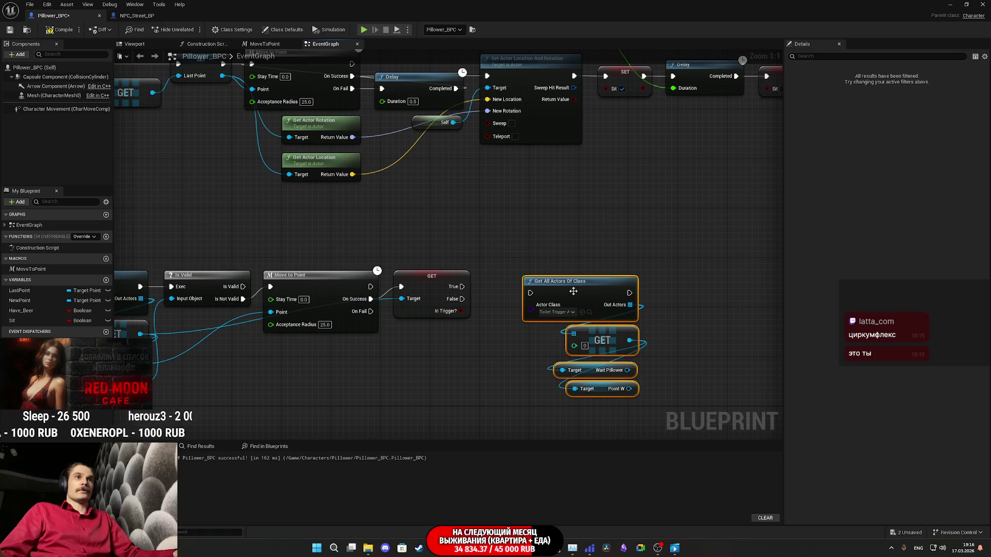
pyautogui.moveTo(557, 336); pyautogui.dragTo(732, 358)
pyautogui.moveTo(594, 347)
pyautogui.mouseDown()
pyautogui.moveTo(735, 333)
pyautogui.moveTo(690, 348)
pyautogui.mouseUp()
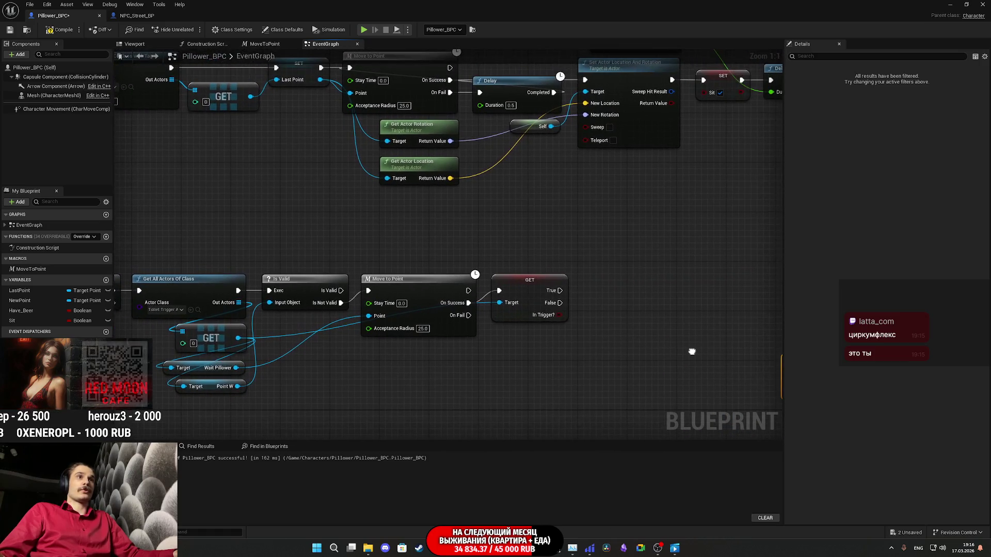
pyautogui.moveTo(626, 336); pyautogui.dragTo(592, 336)
# - Check NPC_Street_BP's Is Valid and SET nodes in Find_Toilet_and_Walk, then return
pyautogui.click(162, 19)
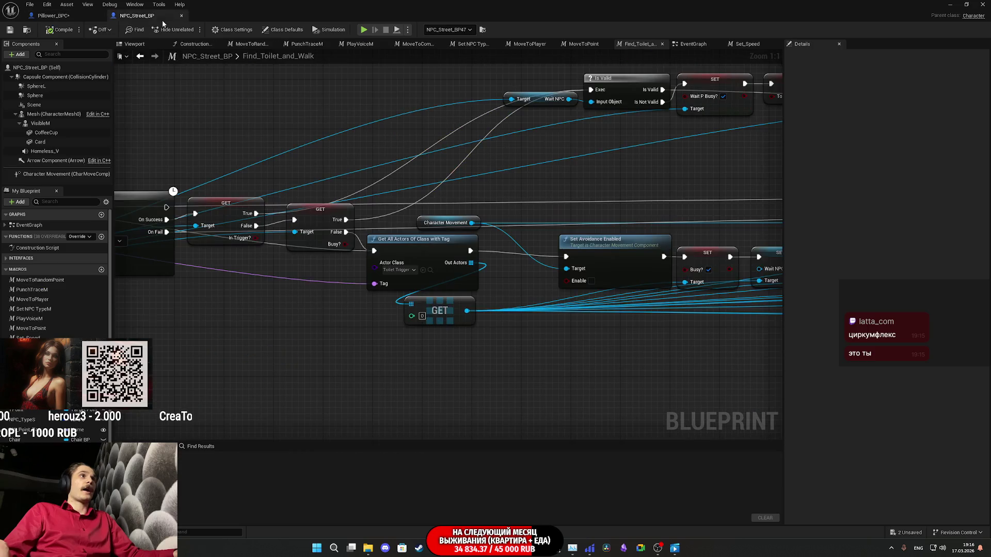
pyautogui.moveTo(536, 188)
pyautogui.mouseDown()
pyautogui.moveTo(603, 248)
pyautogui.moveTo(531, 289)
pyautogui.moveTo(359, 339)
pyautogui.mouseUp()
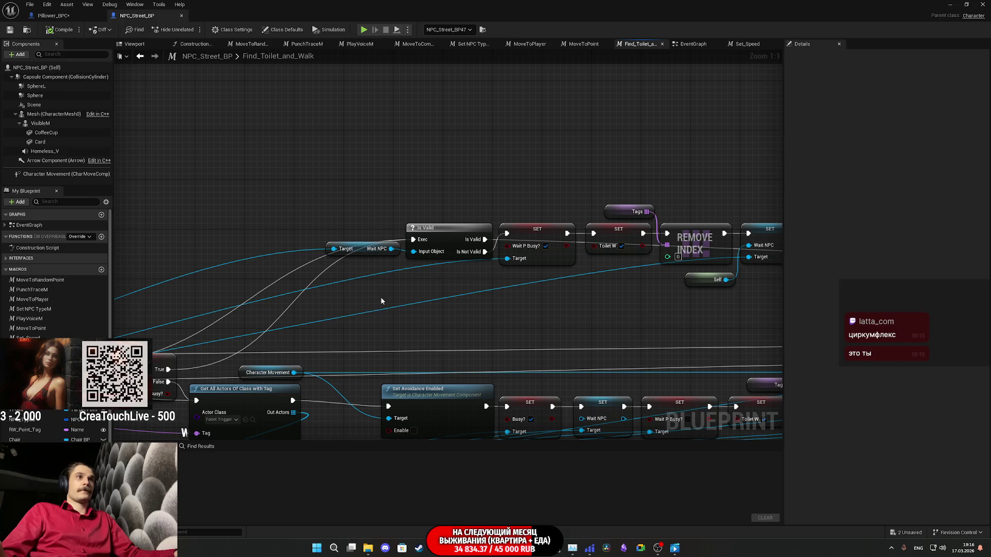
pyautogui.moveTo(395, 209)
pyautogui.mouseDown()
pyautogui.moveTo(131, 190)
pyautogui.moveTo(369, 197)
pyautogui.mouseUp()
pyautogui.click(72, 16)
# - Add a Wait Pillower getter off the toilet trigger reference
pyautogui.moveTo(524, 245)
pyautogui.mouseDown()
pyautogui.moveTo(714, 177)
pyautogui.moveTo(639, 197)
pyautogui.mouseUp()
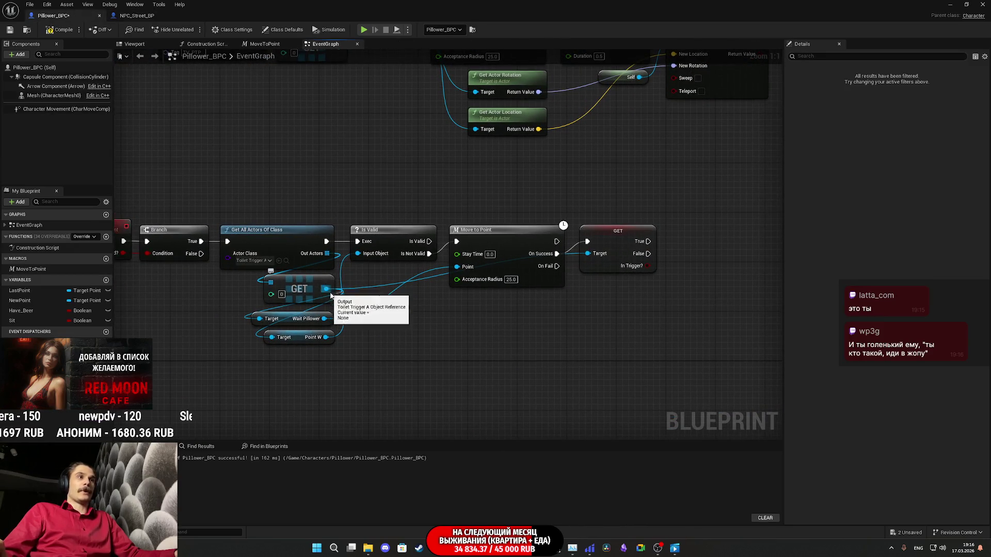
pyautogui.moveTo(327, 289); pyautogui.dragTo(391, 332)
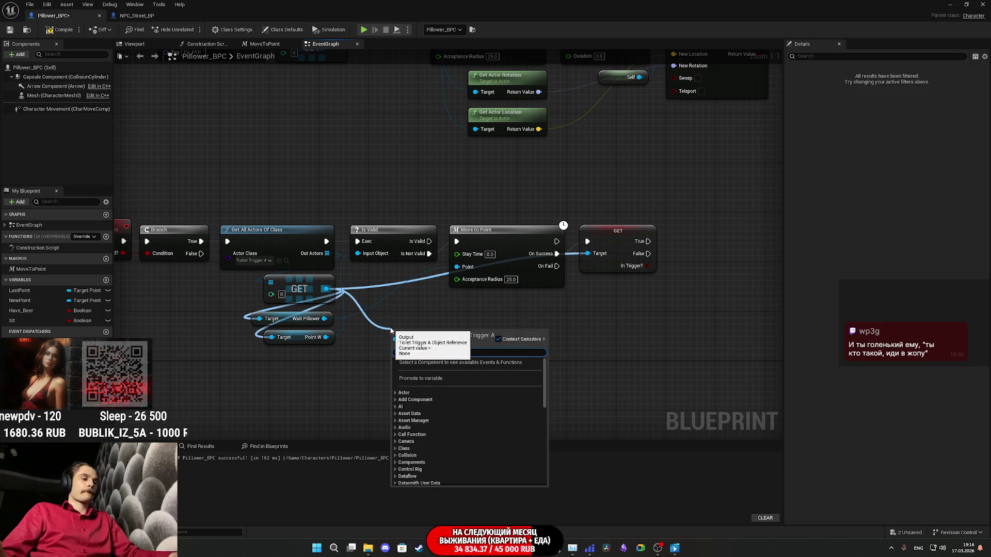
pyautogui.write('pill')
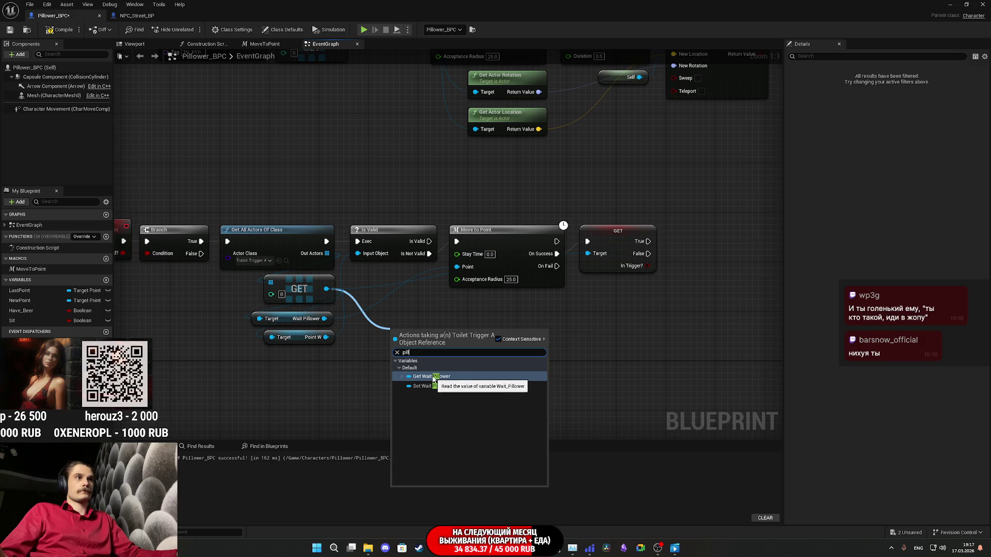
pyautogui.moveTo(324, 318)
pyautogui.mouseDown()
pyautogui.moveTo(709, 214)
pyautogui.moveTo(707, 198)
pyautogui.mouseUp()
# - Add an Is Valid check on Wait Pillower, run from GET's True output
pyautogui.write('is va')
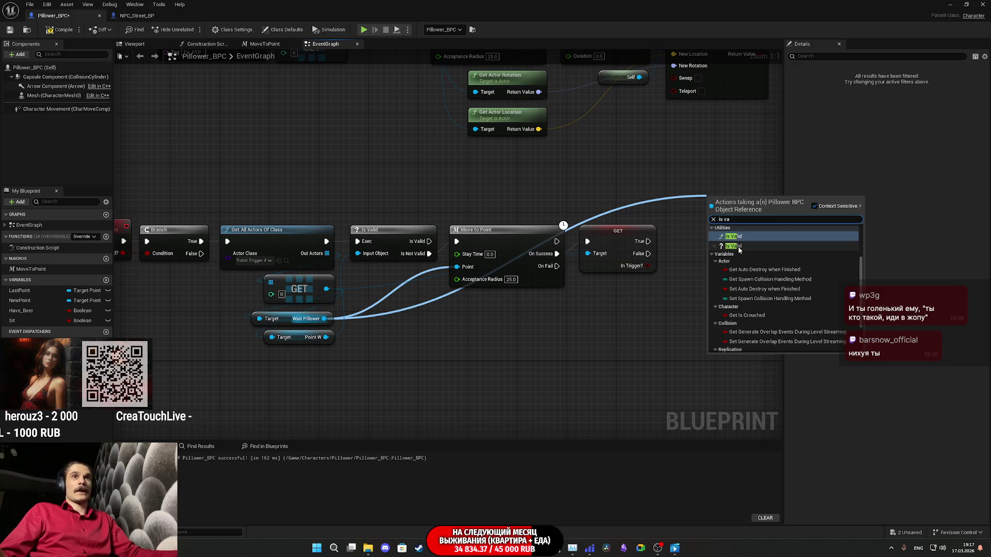
pyautogui.click(736, 246)
pyautogui.moveTo(490, 257)
pyautogui.mouseDown()
pyautogui.moveTo(707, 195)
pyautogui.moveTo(559, 224)
pyautogui.moveTo(565, 202)
pyautogui.mouseUp()
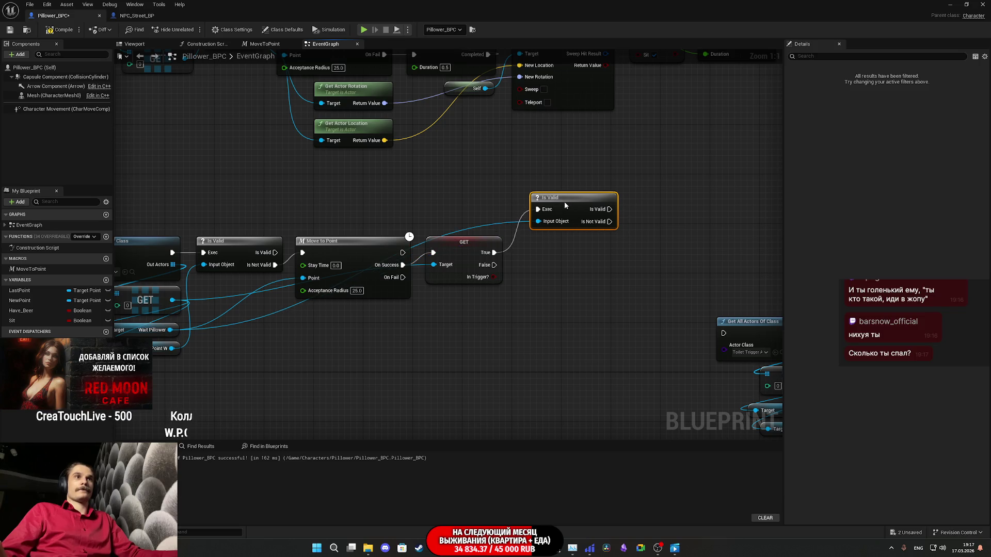
# - Add a SET Wait Pillower node on the toilet trigger with Self as its value
pyautogui.moveTo(207, 302); pyautogui.dragTo(476, 358)
pyautogui.write('wa')
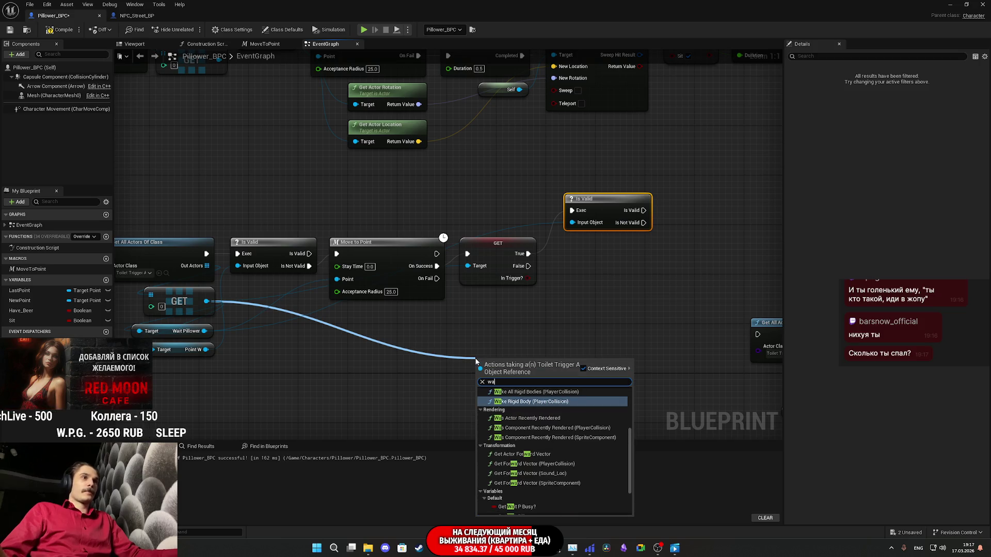
pyautogui.write('i')
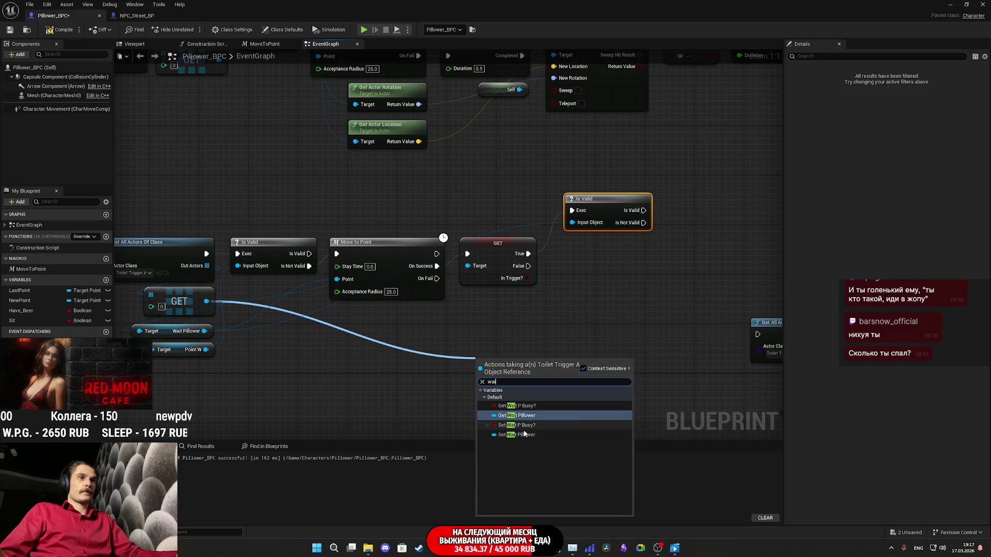
pyautogui.click(518, 435)
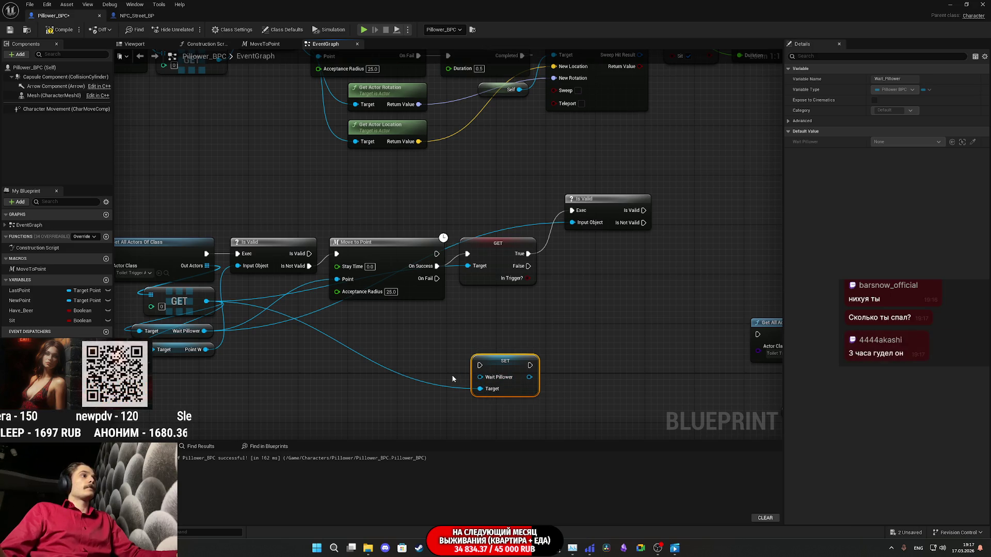
pyautogui.moveTo(494, 340); pyautogui.dragTo(670, 335)
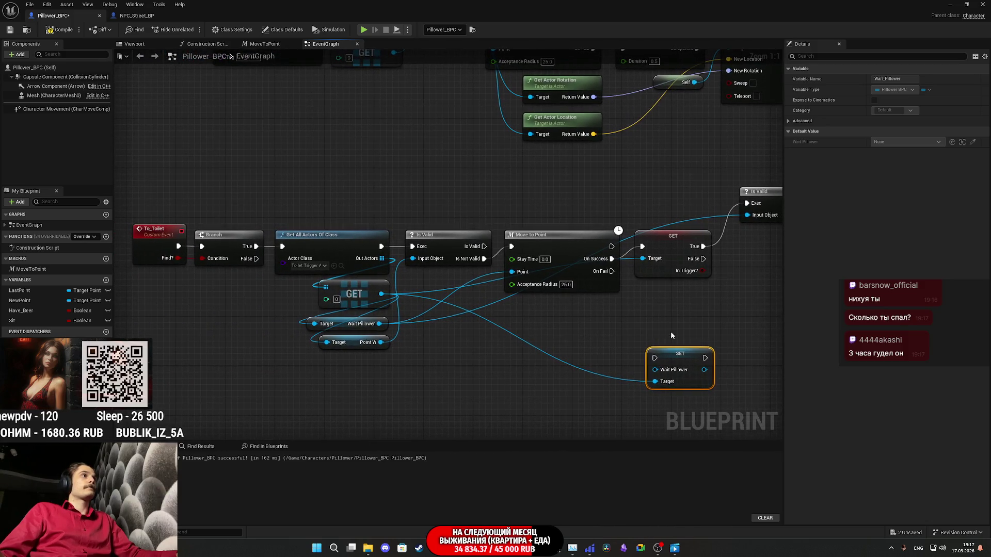
pyautogui.moveTo(654, 370); pyautogui.dragTo(606, 381)
pyautogui.write('se')
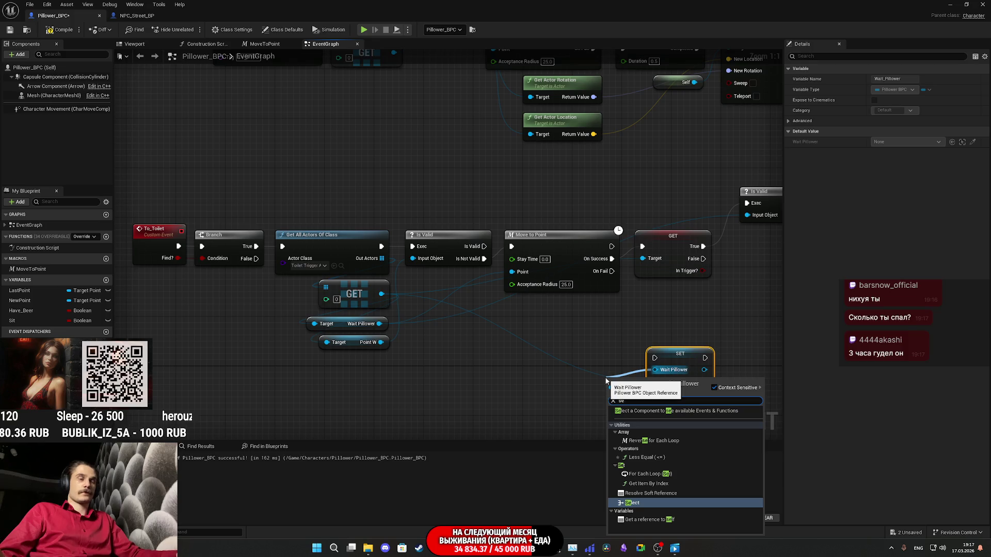
pyautogui.write('lf')
pyautogui.press('Return')
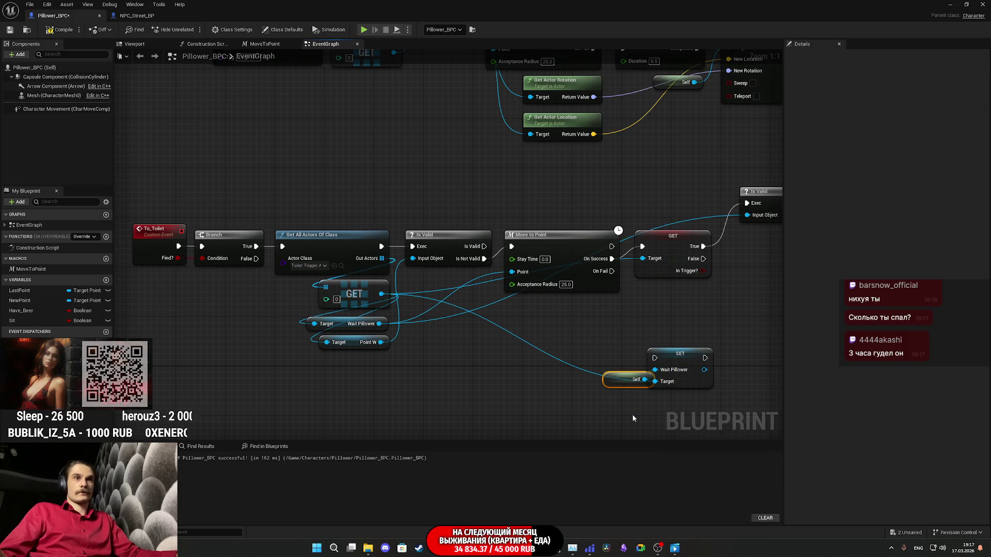
pyautogui.moveTo(589, 392); pyautogui.dragTo(716, 345)
pyautogui.moveTo(715, 337)
pyautogui.mouseDown()
pyautogui.moveTo(448, 357)
pyautogui.moveTo(622, 258)
pyautogui.mouseUp()
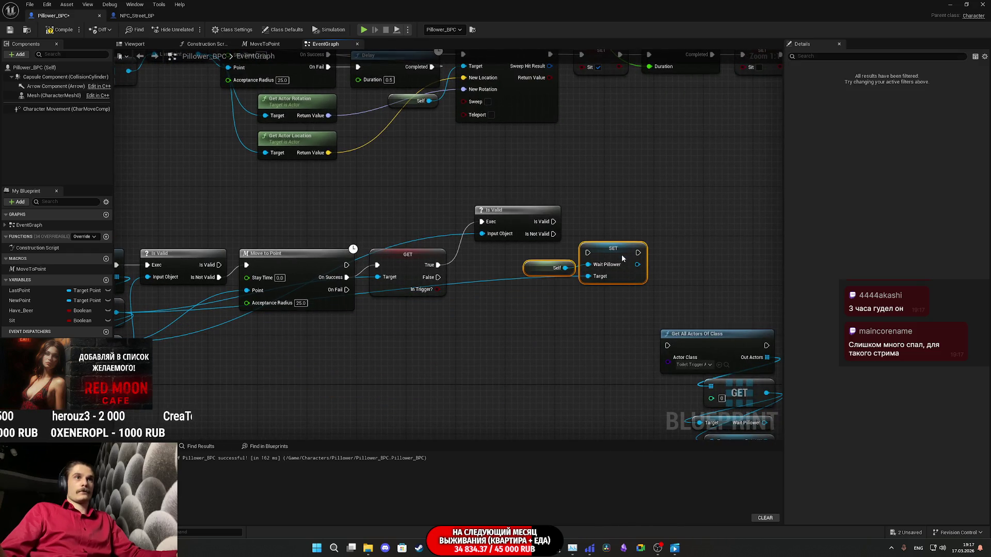
pyautogui.click(601, 221)
pyautogui.moveTo(553, 233)
pyautogui.mouseDown()
pyautogui.moveTo(580, 222)
pyautogui.moveTo(582, 259)
pyautogui.moveTo(588, 253)
pyautogui.mouseUp()
# - Wire Is Valid's Is Not Valid output into SET Wait Pillower and compare with NPC_Street_BP
pyautogui.moveTo(567, 309)
pyautogui.mouseDown()
pyautogui.moveTo(677, 214)
pyautogui.moveTo(669, 216)
pyautogui.mouseUp()
pyautogui.moveTo(626, 263); pyautogui.dragTo(550, 283)
pyautogui.click(150, 15)
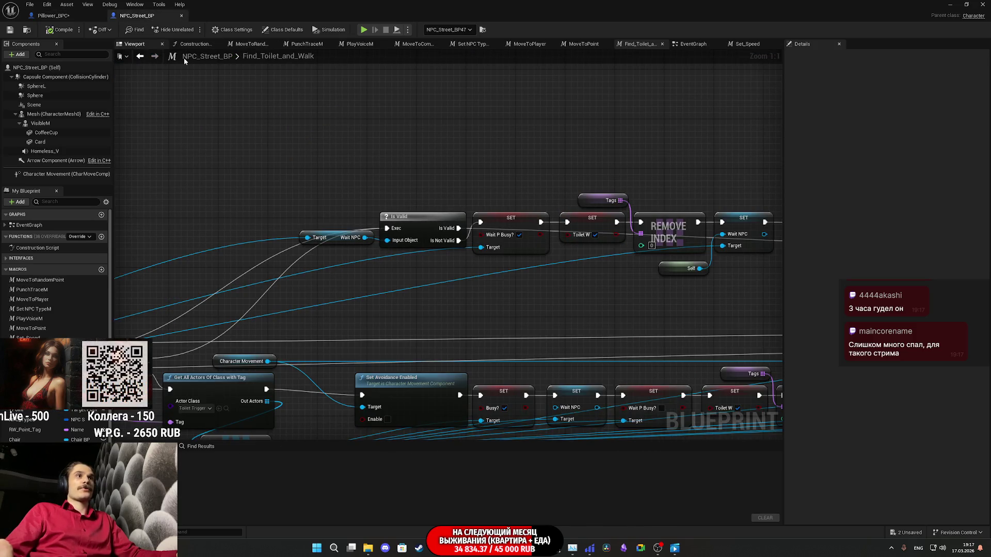
pyautogui.moveTo(480, 235); pyautogui.dragTo(403, 266)
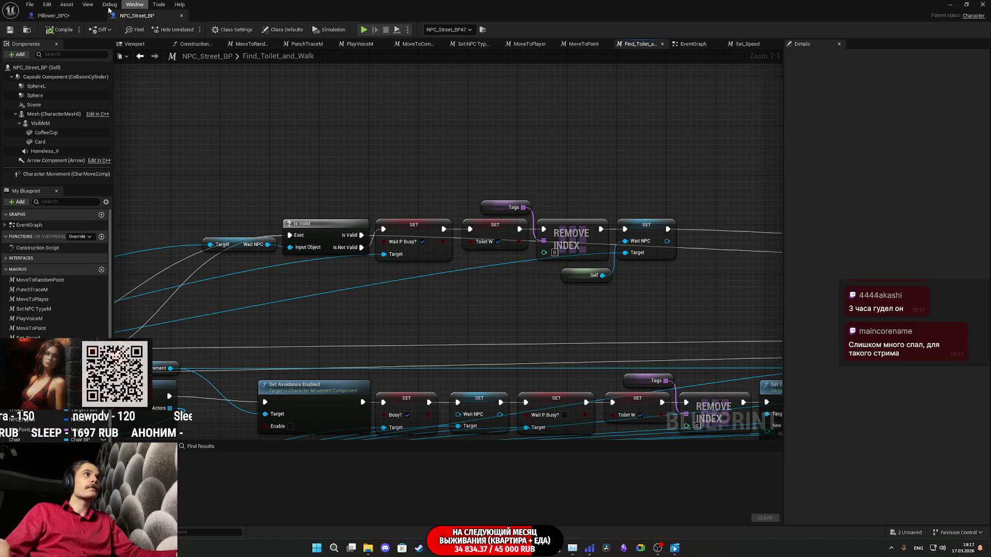
# - Return to Pillower_BPC, then switch to the Twitch stream manager
pyautogui.click(75, 18)
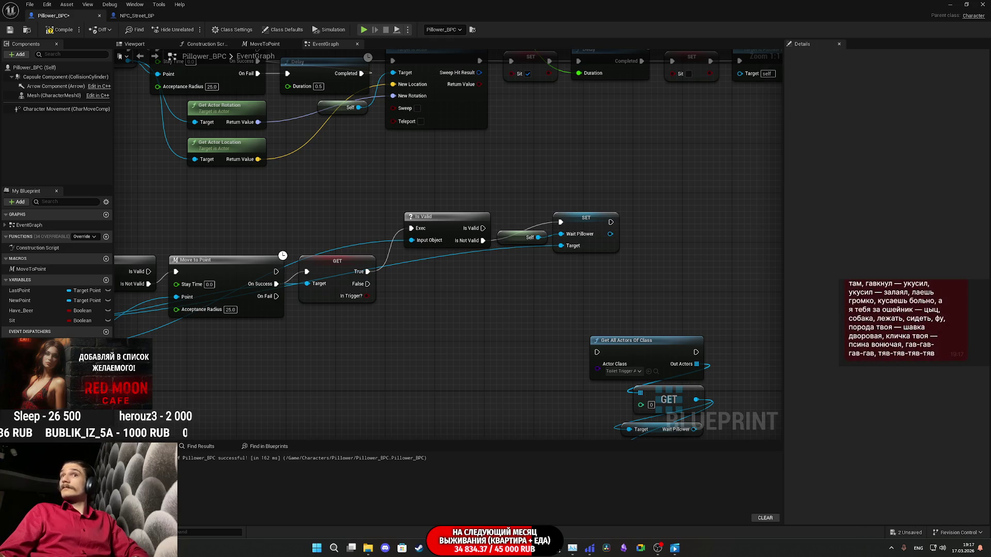
pyautogui.moveTo(436, 548)
pyautogui.click(436, 503)
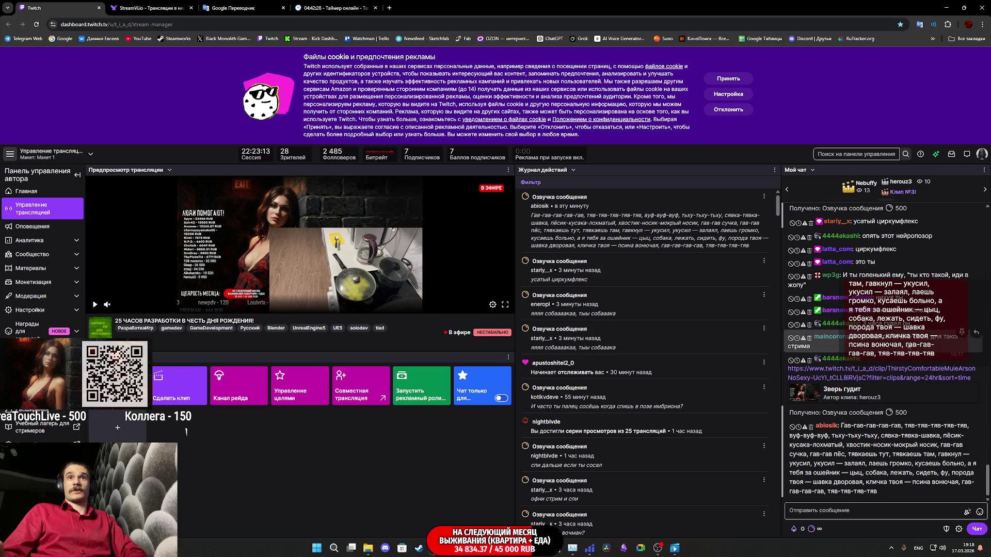
# - Scroll through the Twitch live chat and open the shared clip link in a new tab
pyautogui.scroll(1, 942, 351)
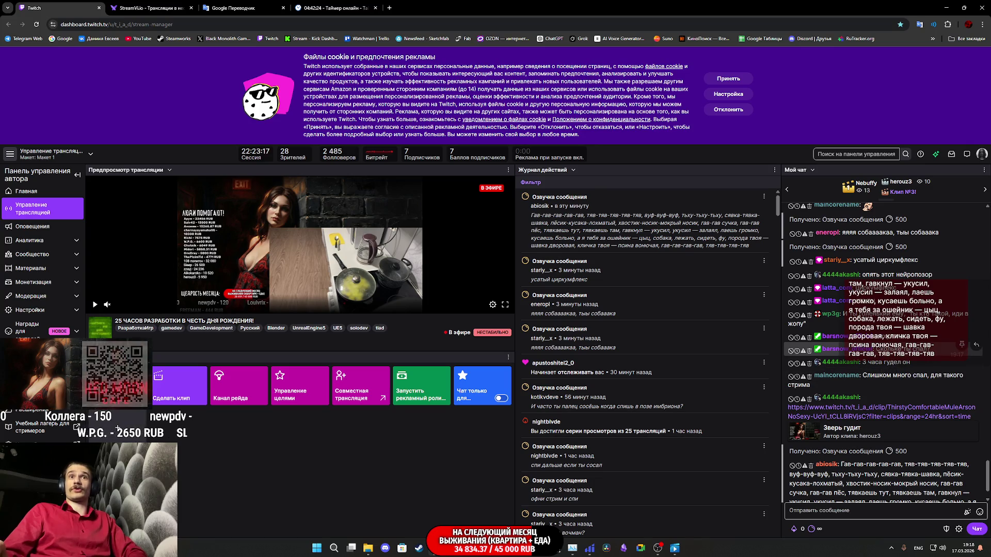
pyautogui.scroll(3, 916, 377)
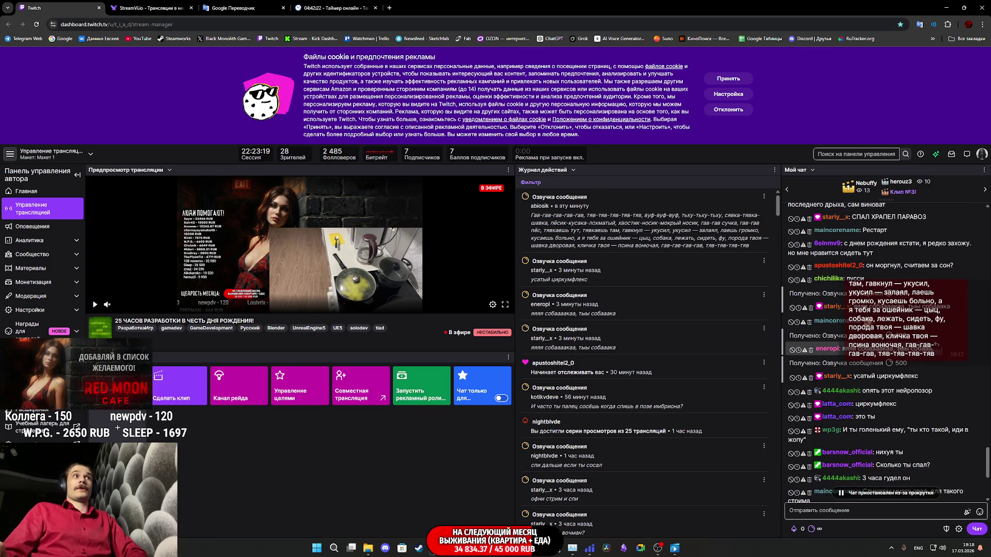
pyautogui.scroll(-3, 929, 356)
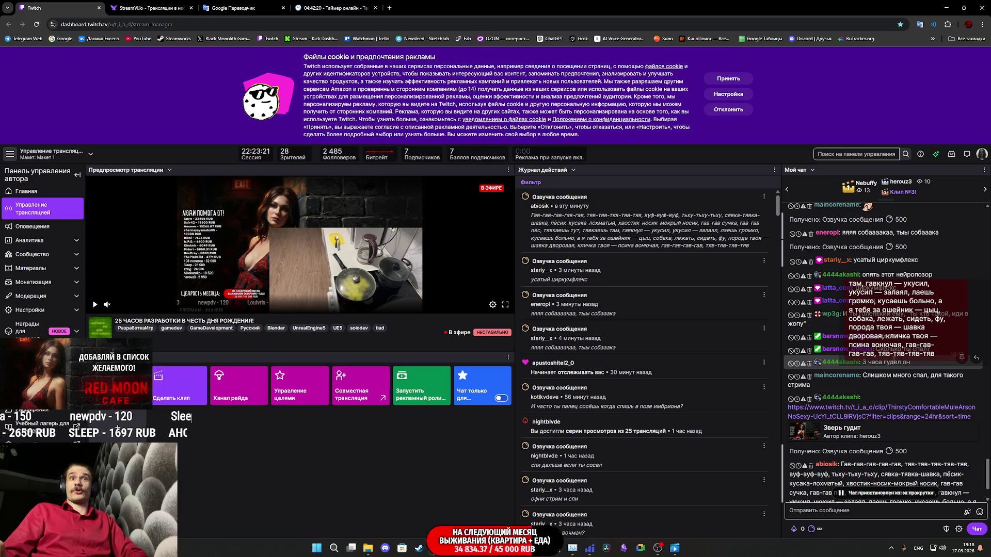
pyautogui.scroll(-2, 929, 357)
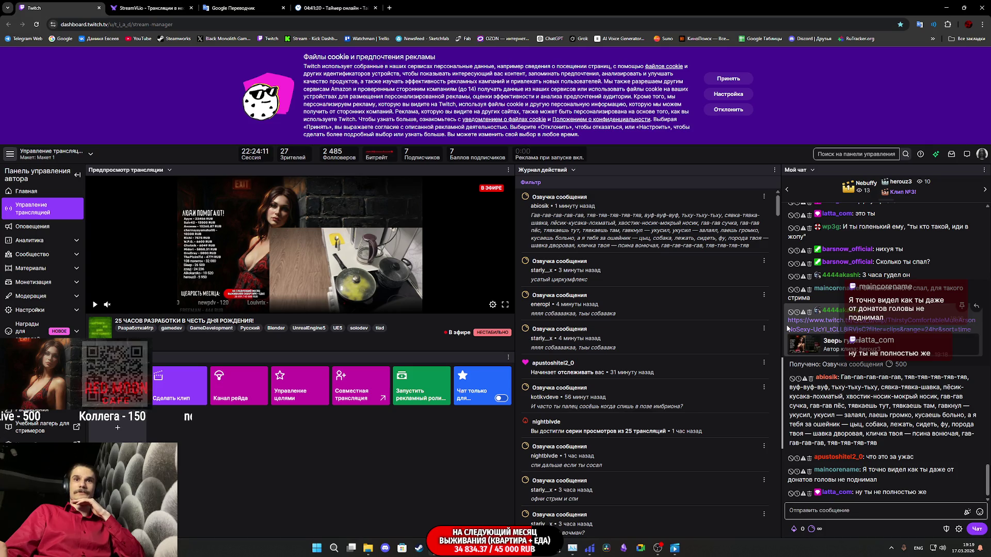
pyautogui.tripleClick(870, 331)
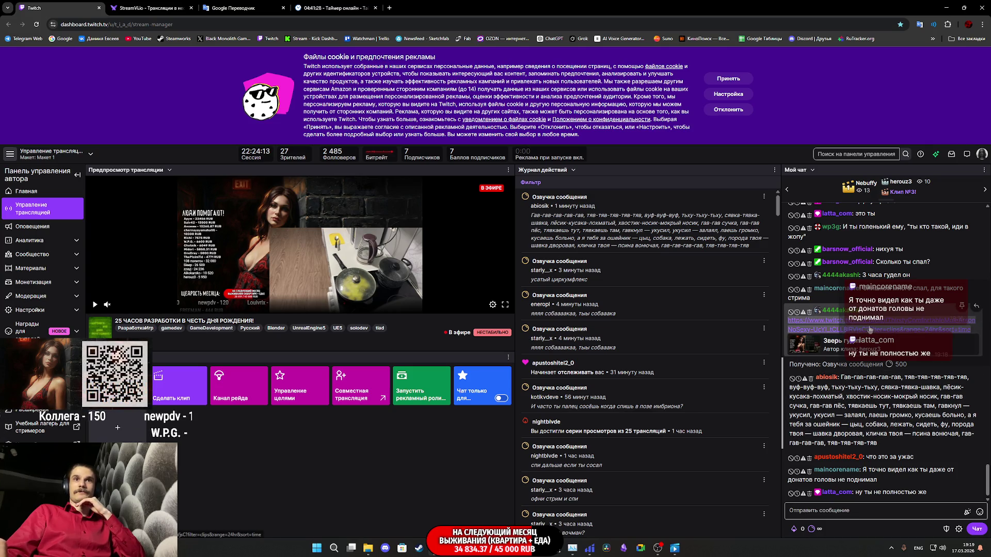
pyautogui.middleClick(869, 329)
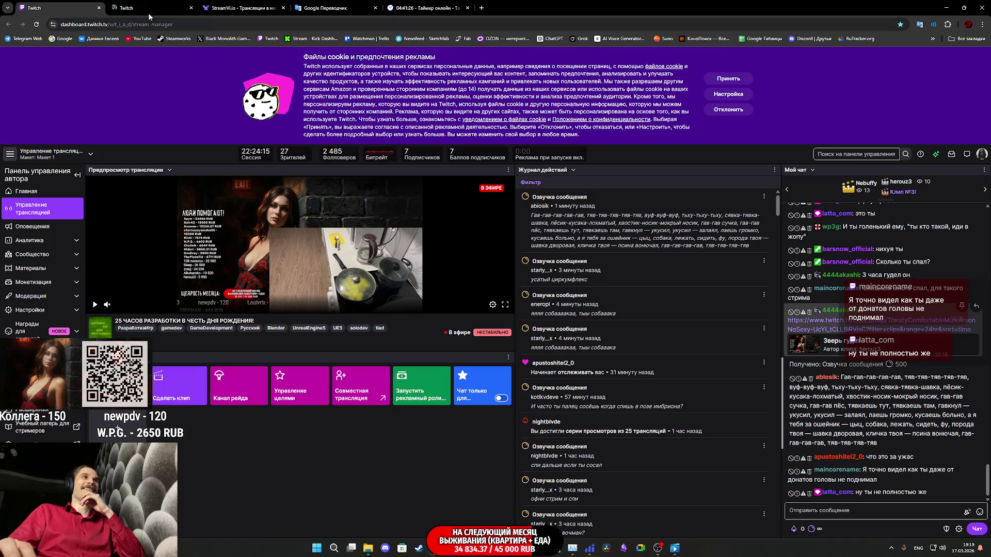
# - Watch the shared clip, close its tab, and return to the Pillower_BPC blueprint editor
pyautogui.hotkey('ctrl', 'Tab')
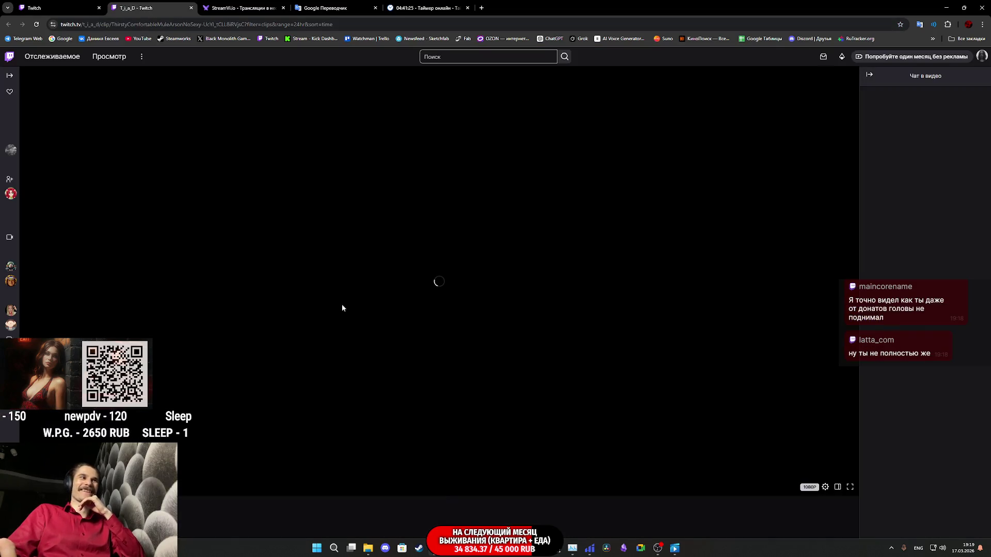
pyautogui.scroll(-5, 70, 418)
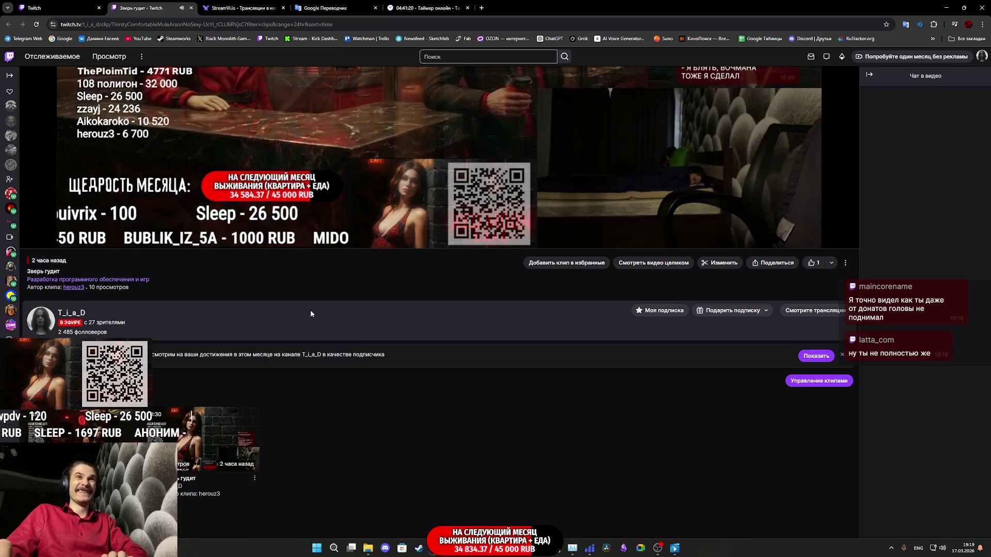
pyautogui.scroll(4, 470, 389)
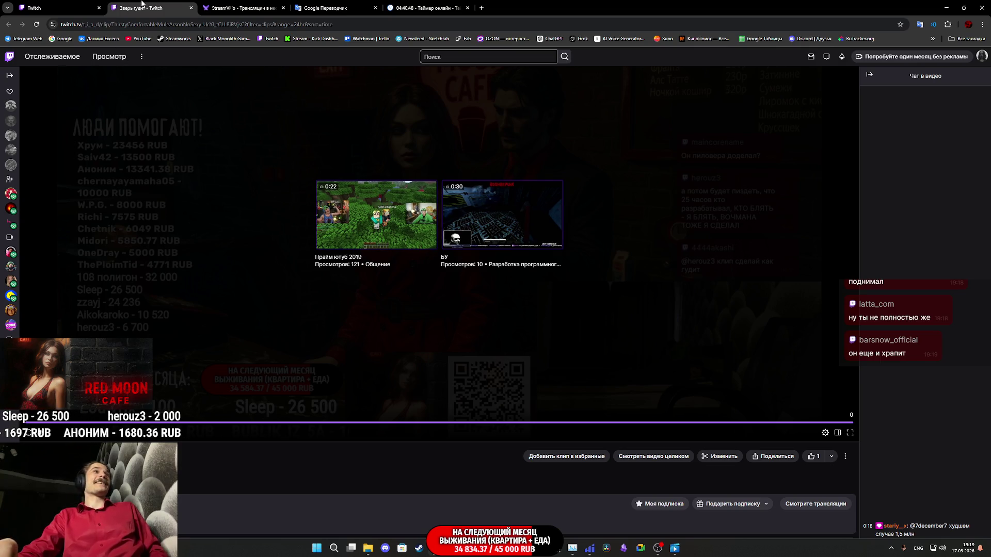
pyautogui.middleClick(141, 3)
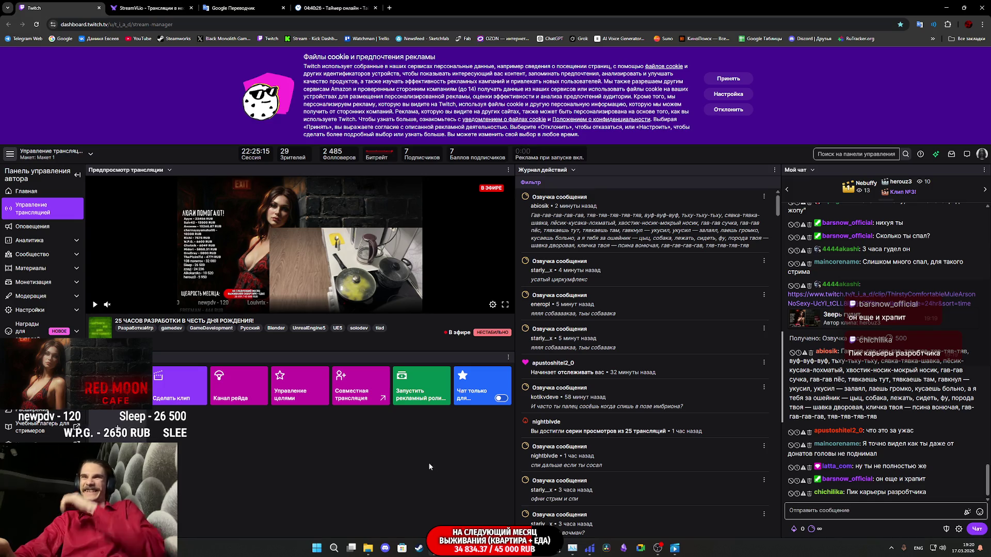
pyautogui.moveTo(470, 548)
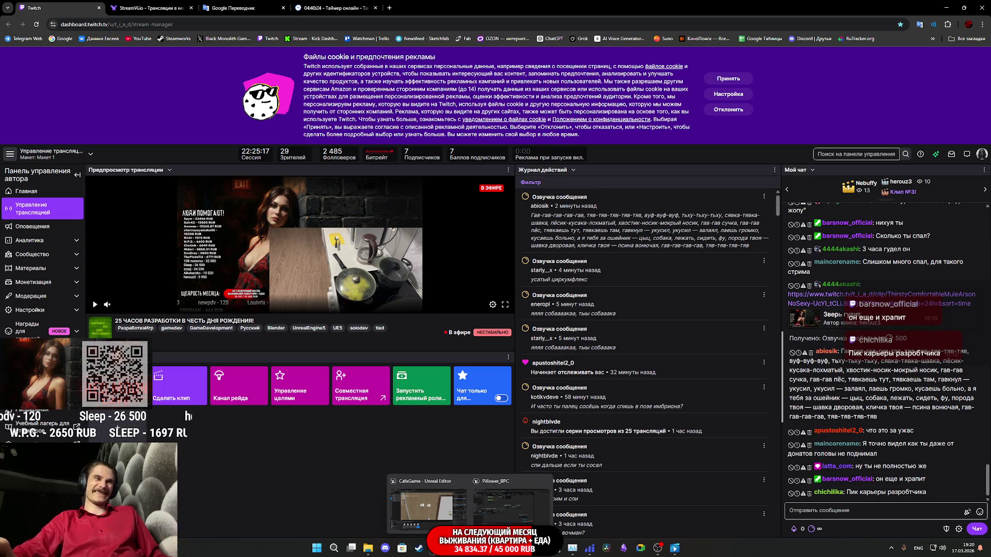
pyautogui.click(490, 515)
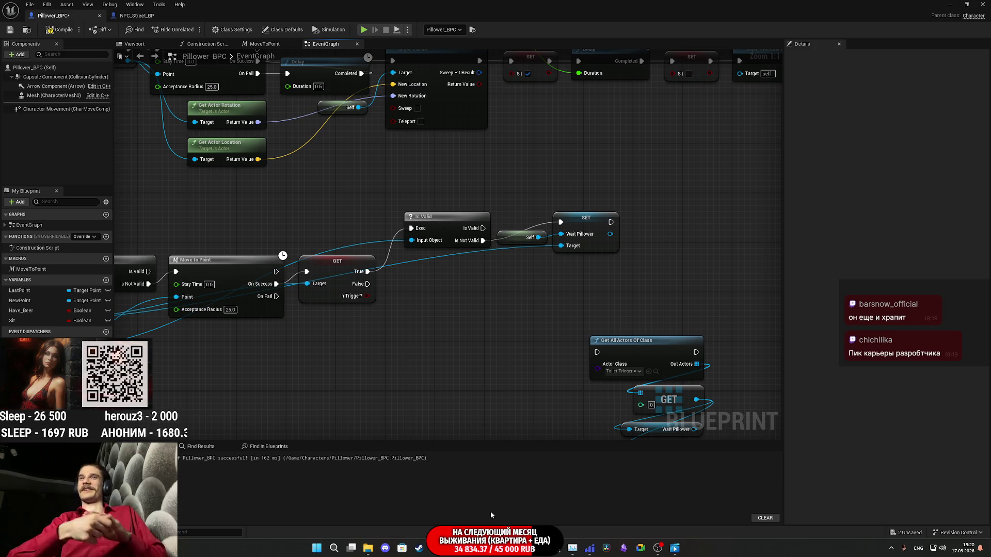
# - After checking NPC_Street_BP's toilet-finding nodes, wire the In Trigger? False pin into Get All Actors Of Class (Toilet Trigger A)
pyautogui.moveTo(639, 299)
pyautogui.mouseDown()
pyautogui.moveTo(593, 289)
pyautogui.moveTo(563, 212)
pyautogui.mouseUp()
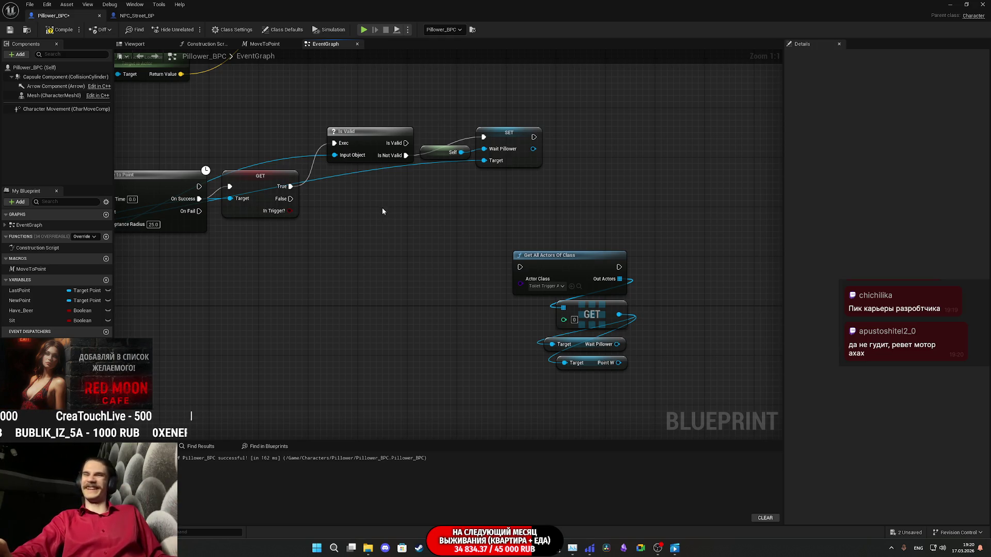
pyautogui.moveTo(470, 548)
pyautogui.click(435, 511)
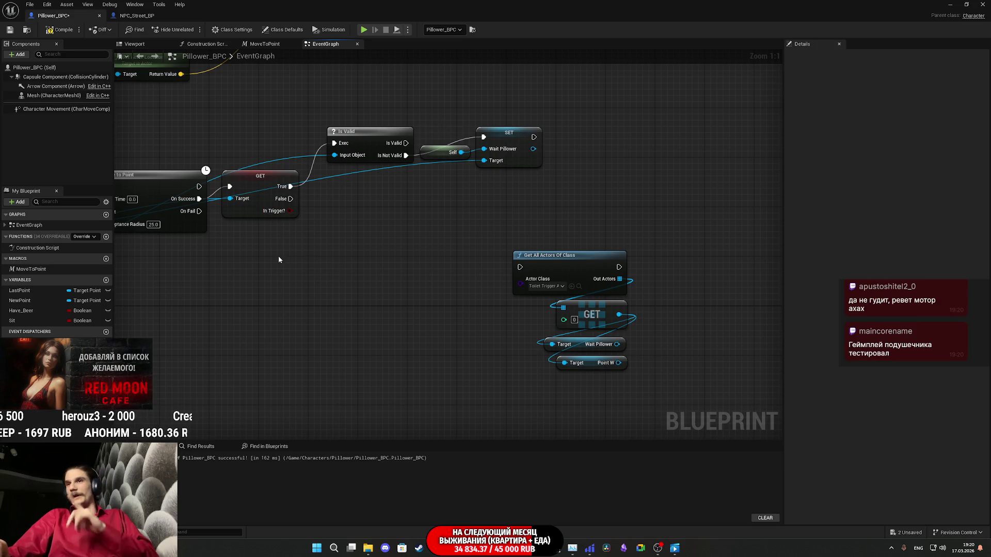
pyautogui.click(137, 16)
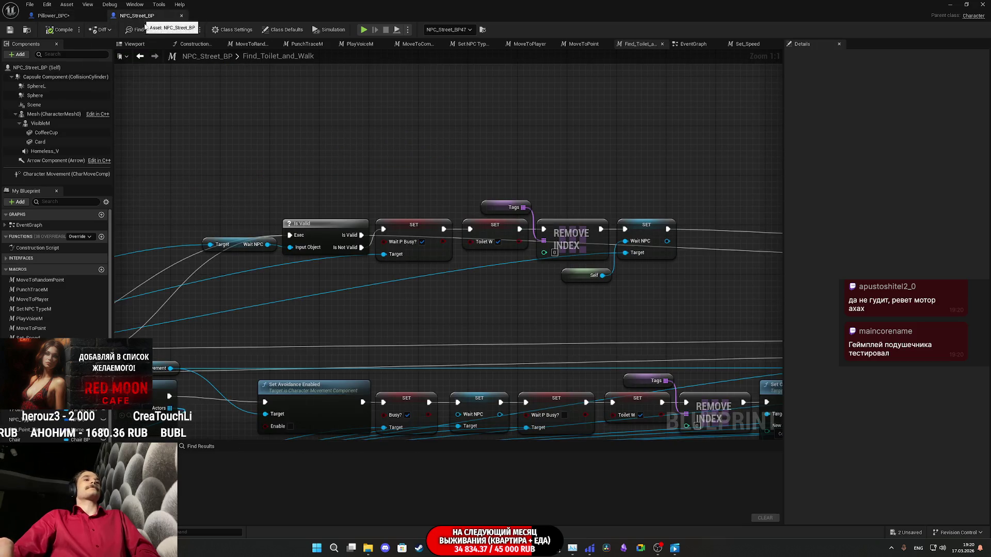
pyautogui.moveTo(467, 326)
pyautogui.mouseDown()
pyautogui.moveTo(571, 203)
pyautogui.moveTo(618, 202)
pyautogui.mouseUp()
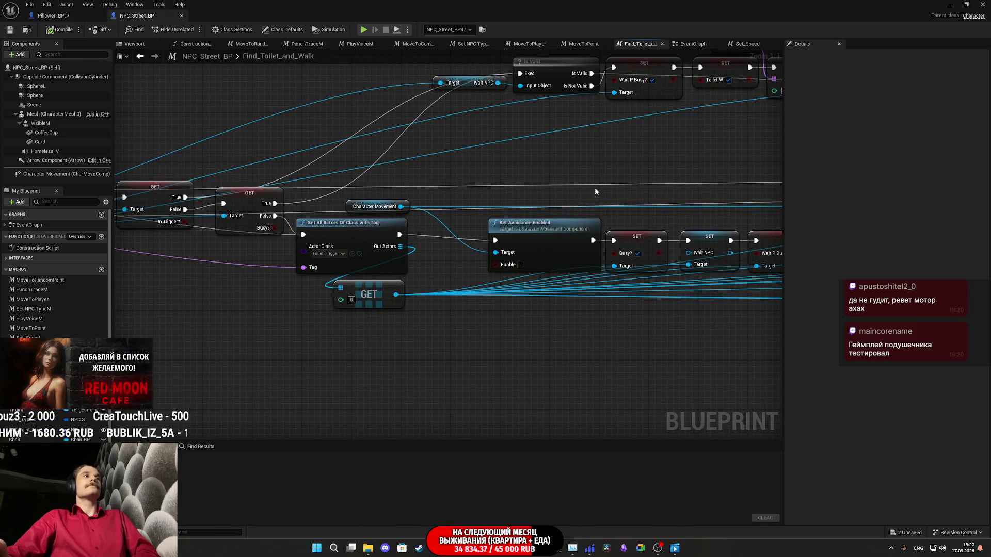
pyautogui.click(69, 16)
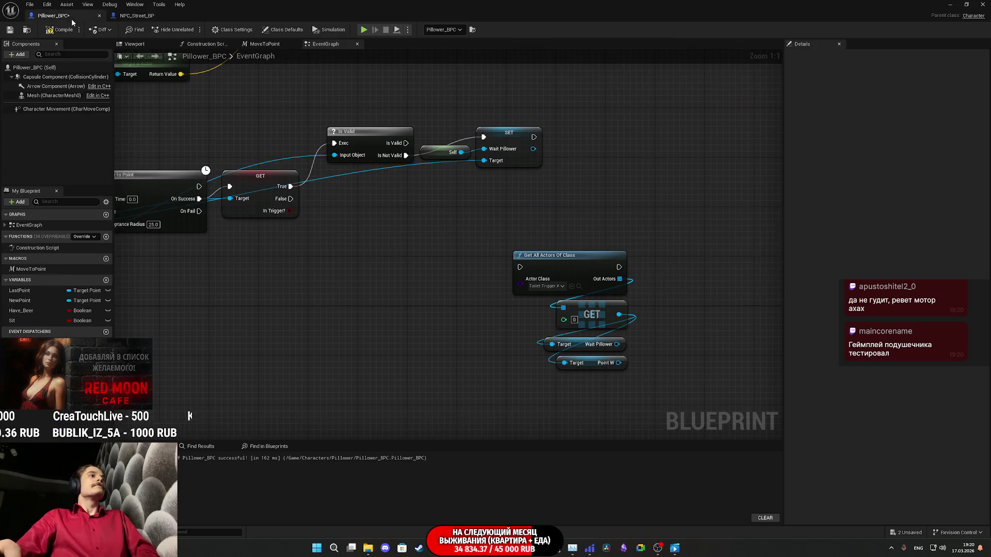
pyautogui.moveTo(519, 266)
pyautogui.mouseDown()
pyautogui.moveTo(488, 243)
pyautogui.moveTo(284, 205)
pyautogui.mouseUp()
pyautogui.moveTo(495, 393)
pyautogui.mouseDown()
pyautogui.moveTo(453, 375)
pyautogui.moveTo(566, 246)
pyautogui.moveTo(442, 248)
pyautogui.mouseUp()
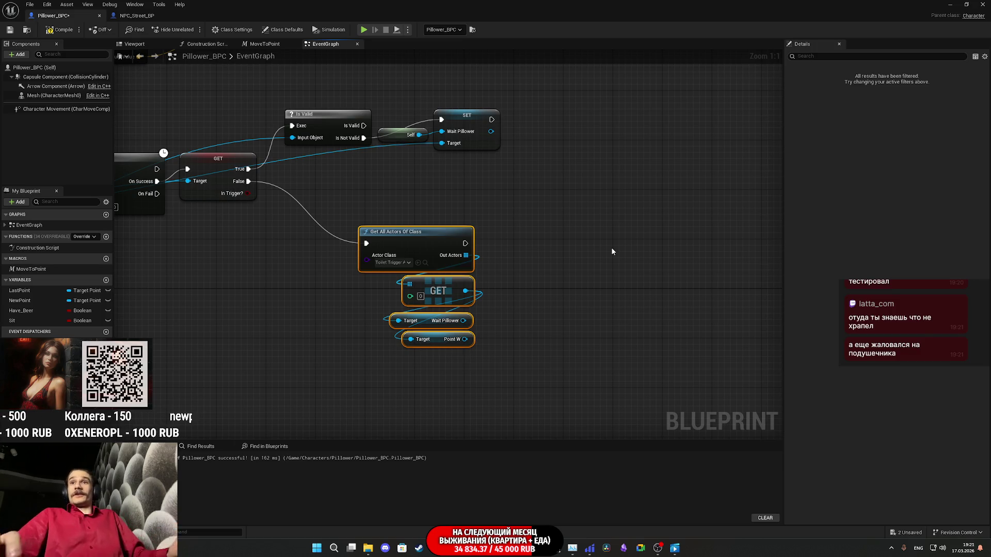
# - Shift the Get All Actors Of Class, GET and Target getters left beneath the In Trigger? GET node
pyautogui.moveTo(601, 267); pyautogui.dragTo(757, 309)
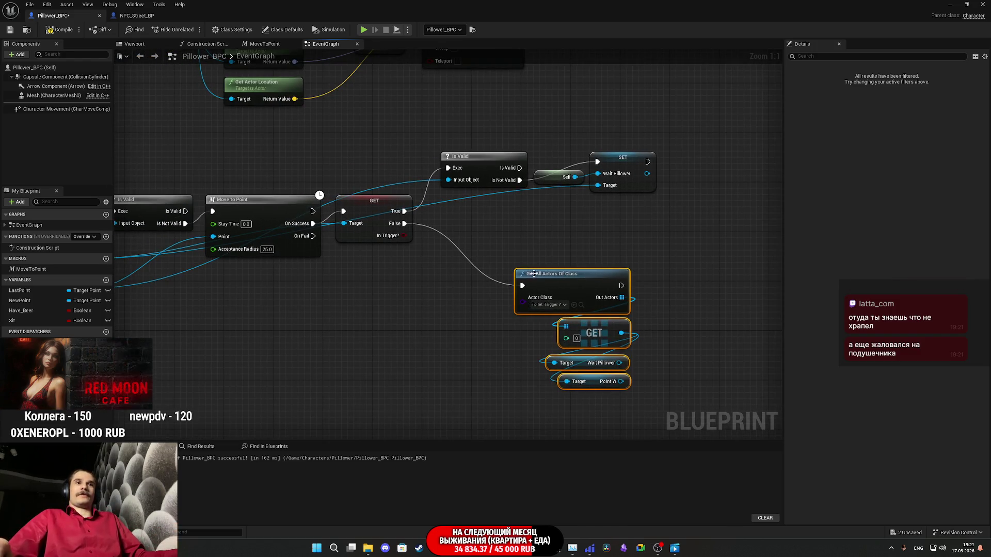
pyautogui.moveTo(568, 284)
pyautogui.mouseDown()
pyautogui.moveTo(481, 284)
pyautogui.moveTo(485, 258)
pyautogui.moveTo(485, 275)
pyautogui.mouseUp()
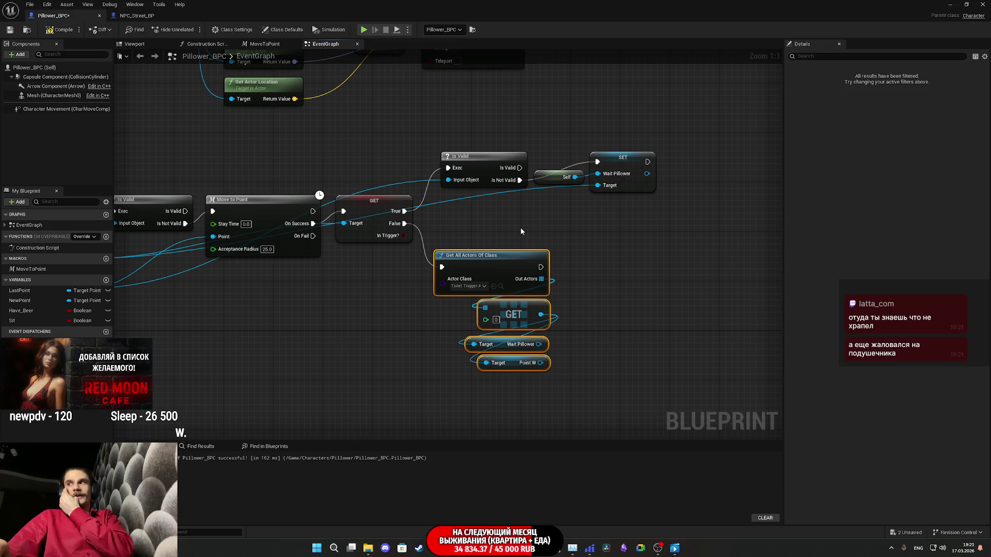
pyautogui.click(622, 270)
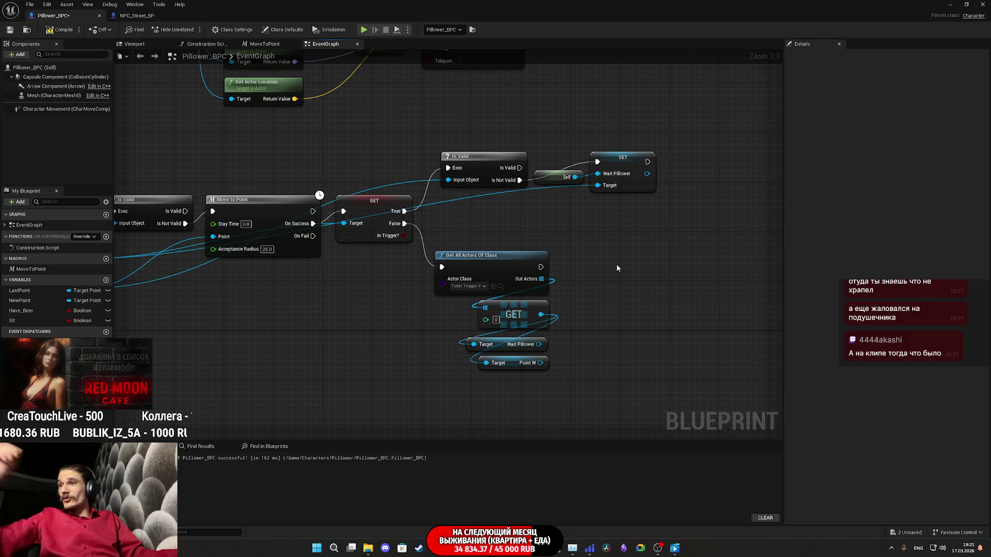
pyautogui.moveTo(609, 278)
pyautogui.mouseDown()
pyautogui.moveTo(566, 290)
pyautogui.moveTo(525, 327)
pyautogui.moveTo(393, 341)
pyautogui.mouseUp()
pyautogui.click(137, 16)
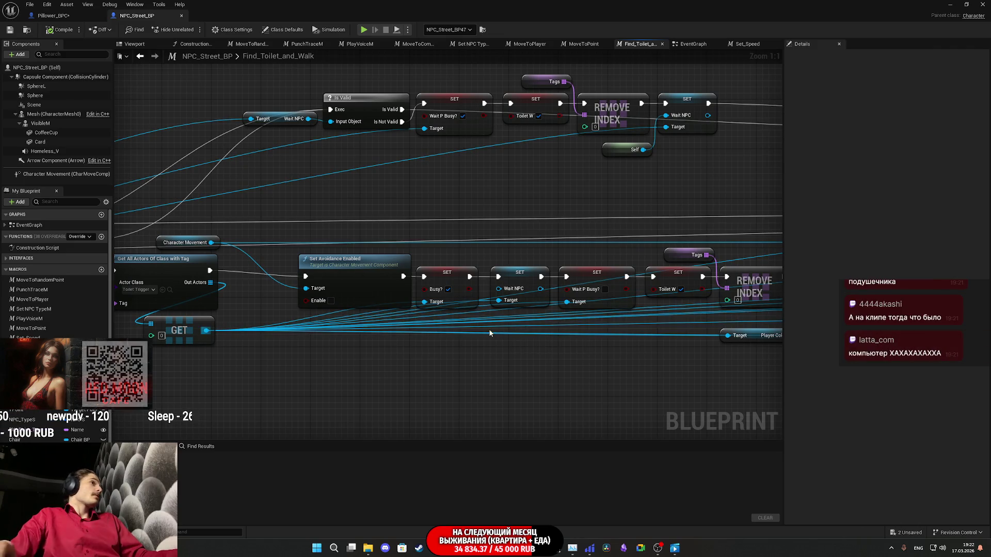
pyautogui.click(73, 18)
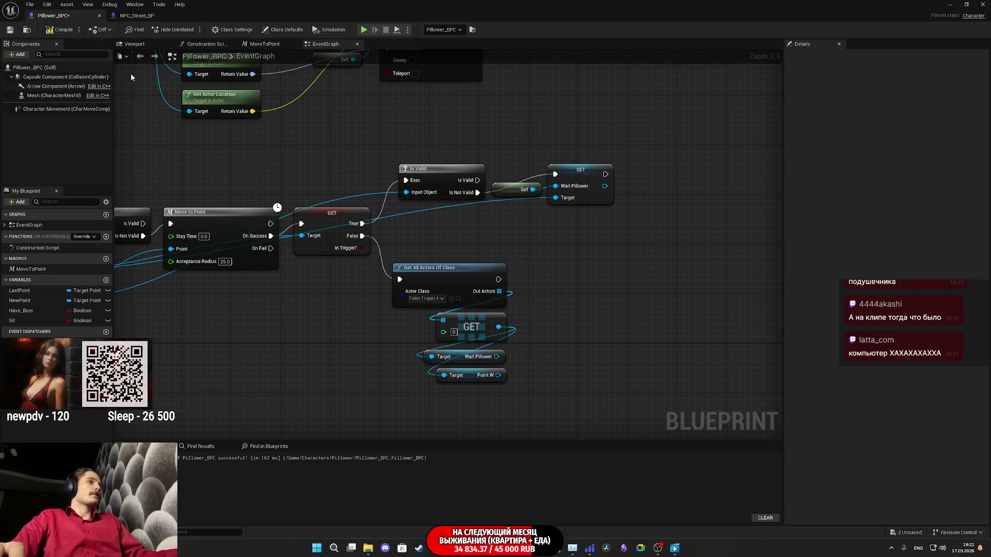
pyautogui.click(137, 16)
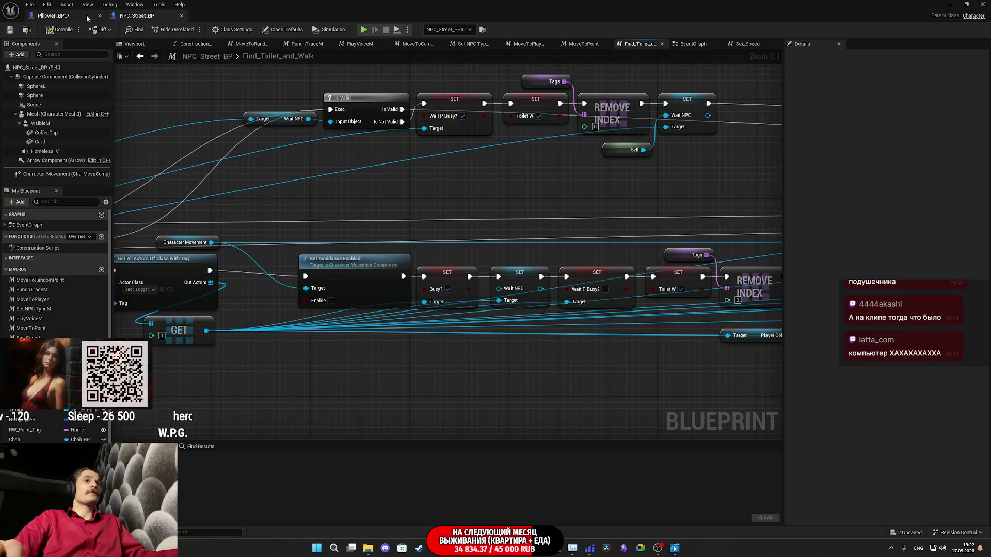
pyautogui.click(71, 17)
pyautogui.click(586, 193)
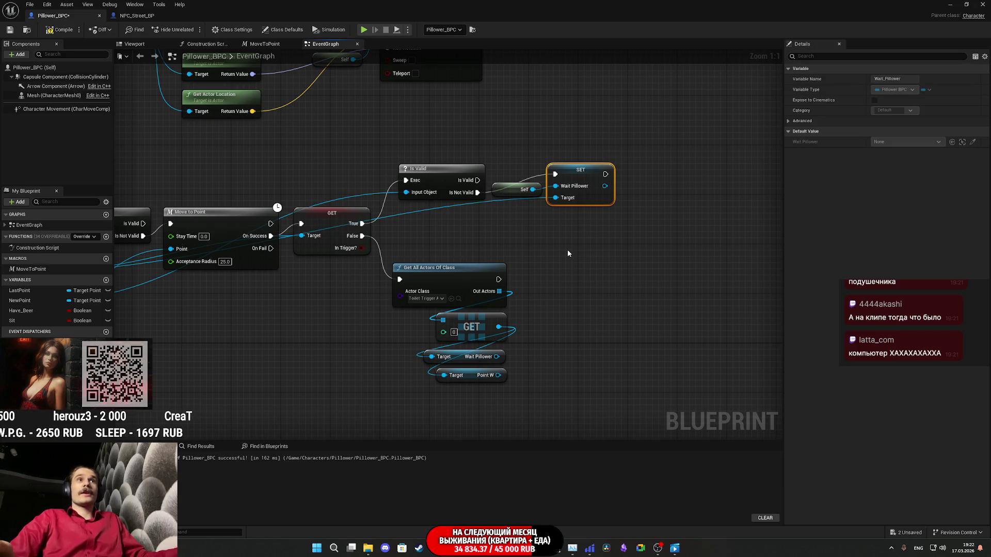
# - Duplicate SET Wait Pillower, run it after Get All Actors Of Class with the found trigger as Target
pyautogui.hotkey('ctrl', 'v')
pyautogui.moveTo(561, 285); pyautogui.dragTo(499, 279)
pyautogui.moveTo(502, 334); pyautogui.dragTo(546, 305)
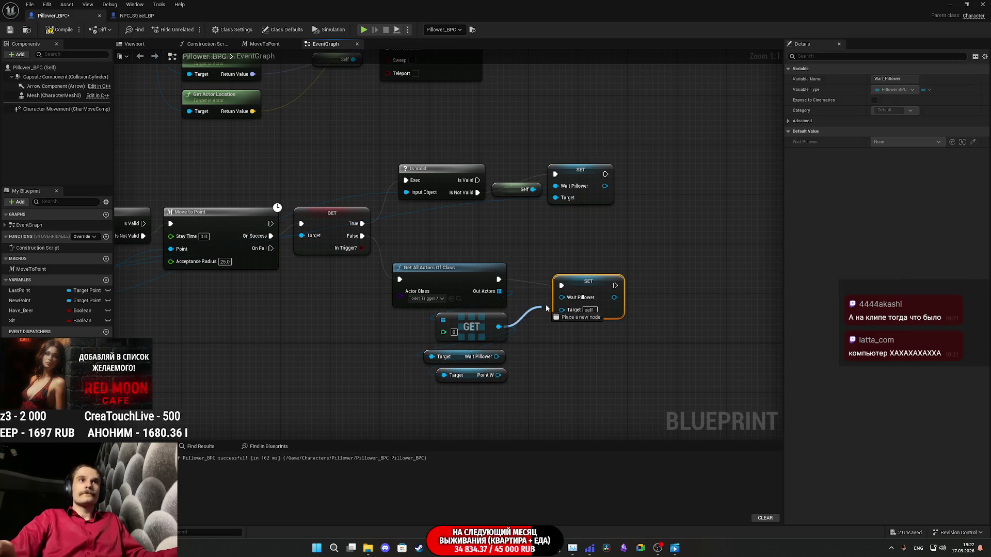
pyautogui.click(541, 345)
pyautogui.moveTo(499, 327); pyautogui.dragTo(561, 309)
pyautogui.moveTo(587, 277)
pyautogui.mouseDown()
pyautogui.moveTo(407, 246)
pyautogui.moveTo(325, 254)
pyautogui.mouseUp()
# - Copy Set Collision Enabled from NPC_Street_BP and wire it right after the new SET node
pyautogui.click(136, 16)
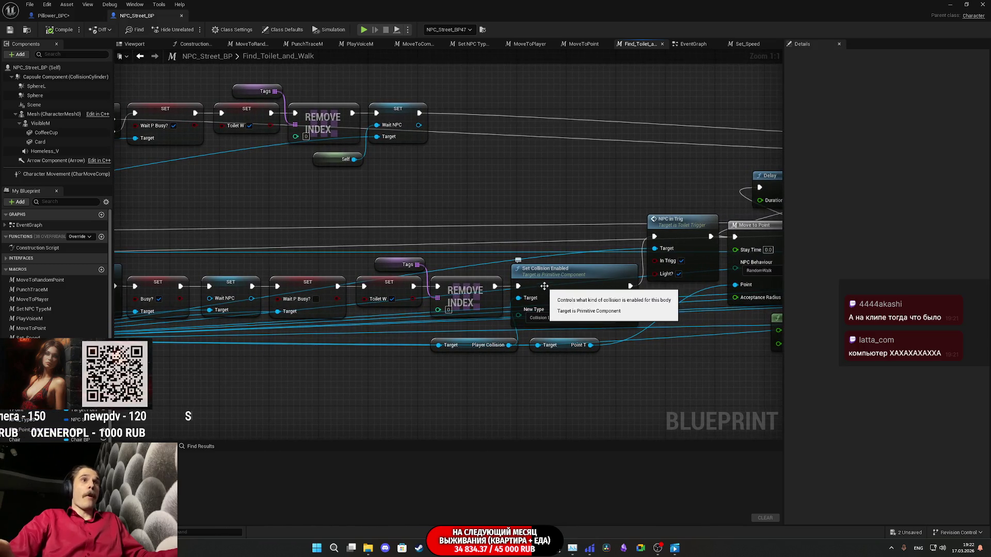
pyautogui.click(552, 282)
pyautogui.click(71, 16)
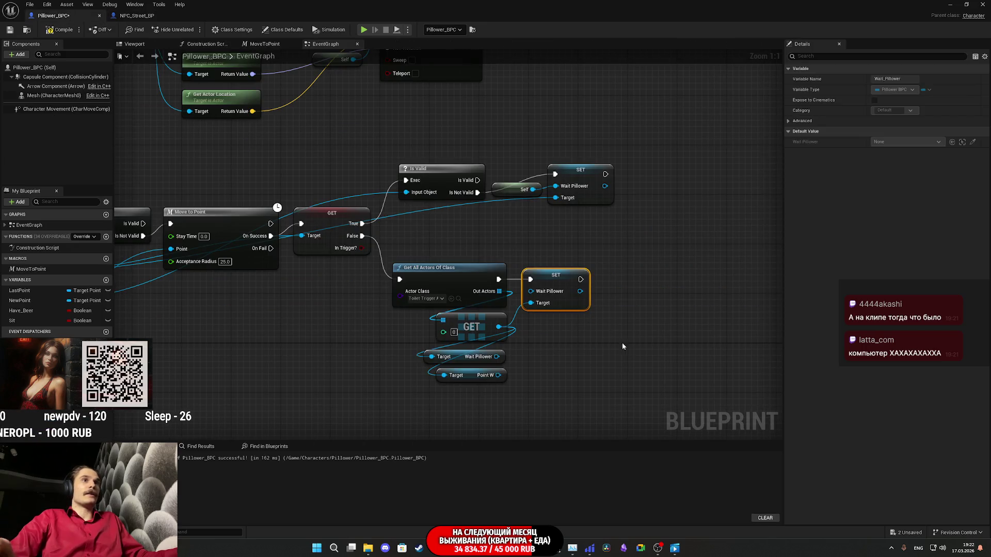
pyautogui.hotkey('ctrl', 'v')
pyautogui.moveTo(635, 359)
pyautogui.mouseDown()
pyautogui.moveTo(636, 315)
pyautogui.moveTo(581, 279)
pyautogui.mouseUp()
pyautogui.moveTo(677, 351)
pyautogui.mouseDown()
pyautogui.moveTo(685, 331)
pyautogui.moveTo(652, 271)
pyautogui.moveTo(594, 315)
pyautogui.moveTo(532, 312)
pyautogui.moveTo(608, 348)
pyautogui.moveTo(609, 338)
pyautogui.mouseUp()
pyautogui.click(587, 327)
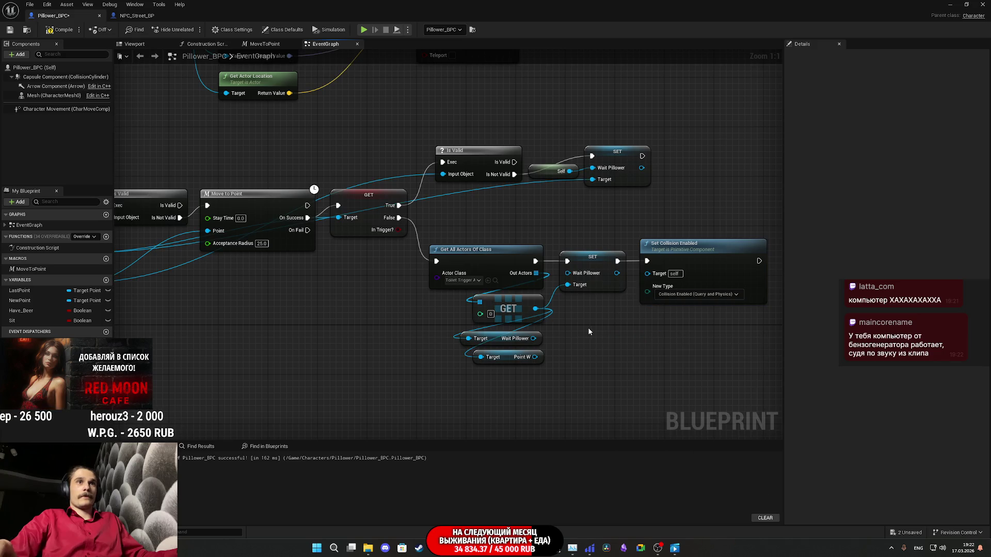
# - Add a Player Collision getter on the found trigger as Set Collision Enabled's Target, placed below Point W
pyautogui.moveTo(540, 310); pyautogui.dragTo(463, 394)
pyautogui.write('coll')
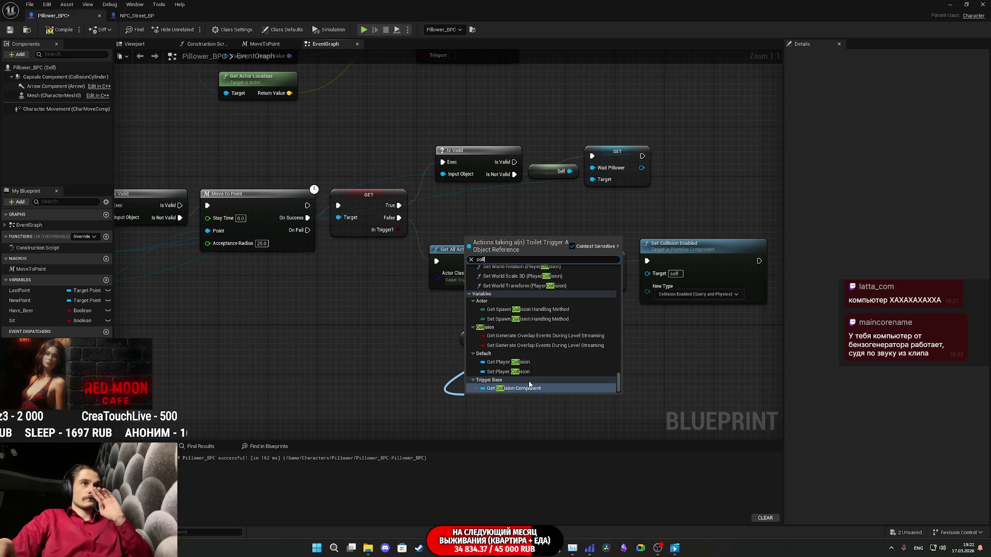
pyautogui.click(508, 361)
pyautogui.moveTo(584, 364); pyautogui.dragTo(647, 273)
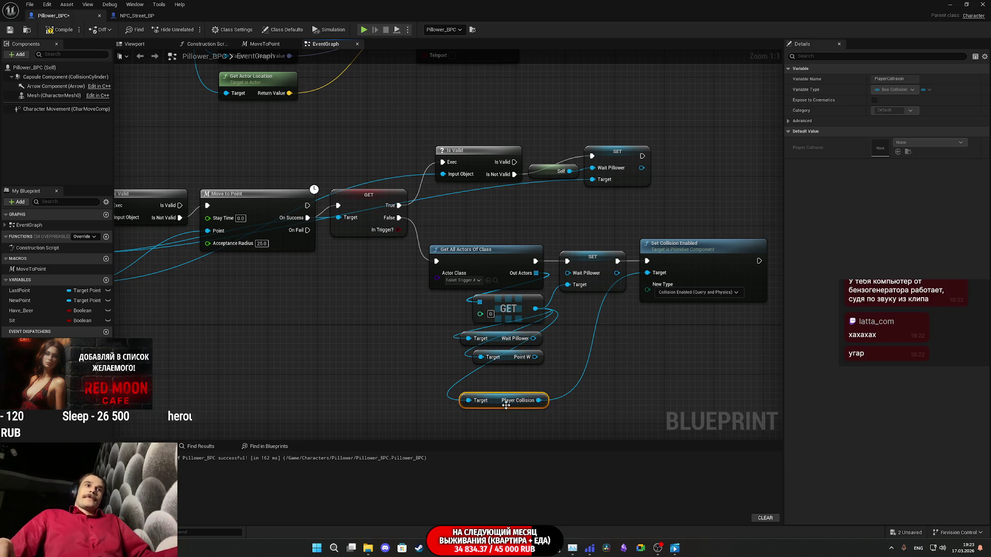
pyautogui.moveTo(500, 403); pyautogui.dragTo(495, 380)
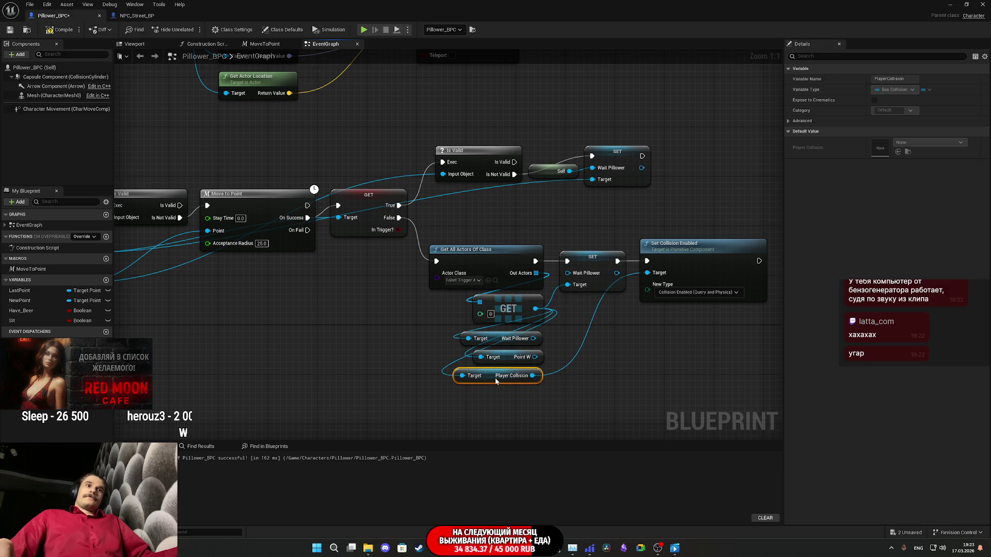
pyautogui.moveTo(645, 374); pyautogui.dragTo(545, 383)
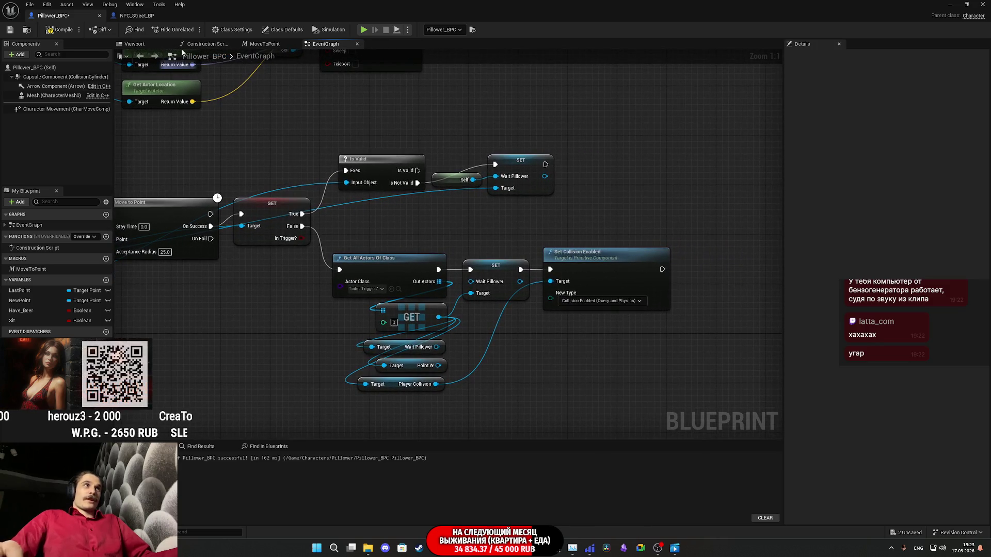
# - Review the later Find_Toilet_and_Walk nodes in NPC_Street_BP, then start a wire from the GET trigger output
pyautogui.click(137, 15)
pyautogui.moveTo(700, 379)
pyautogui.mouseDown()
pyautogui.moveTo(607, 382)
pyautogui.moveTo(589, 362)
pyautogui.moveTo(589, 338)
pyautogui.moveTo(601, 357)
pyautogui.mouseUp()
pyautogui.moveTo(594, 356); pyautogui.dragTo(419, 370)
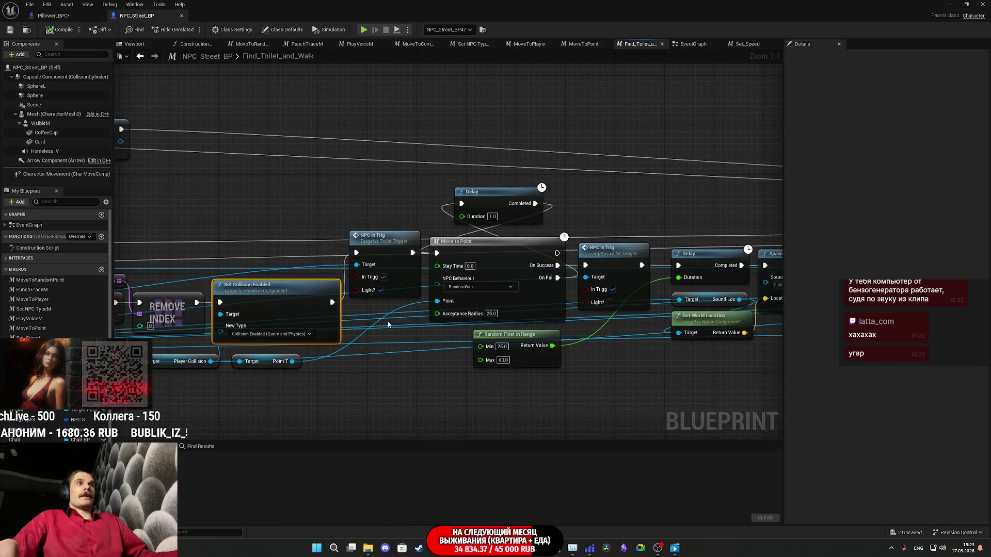
pyautogui.click(63, 17)
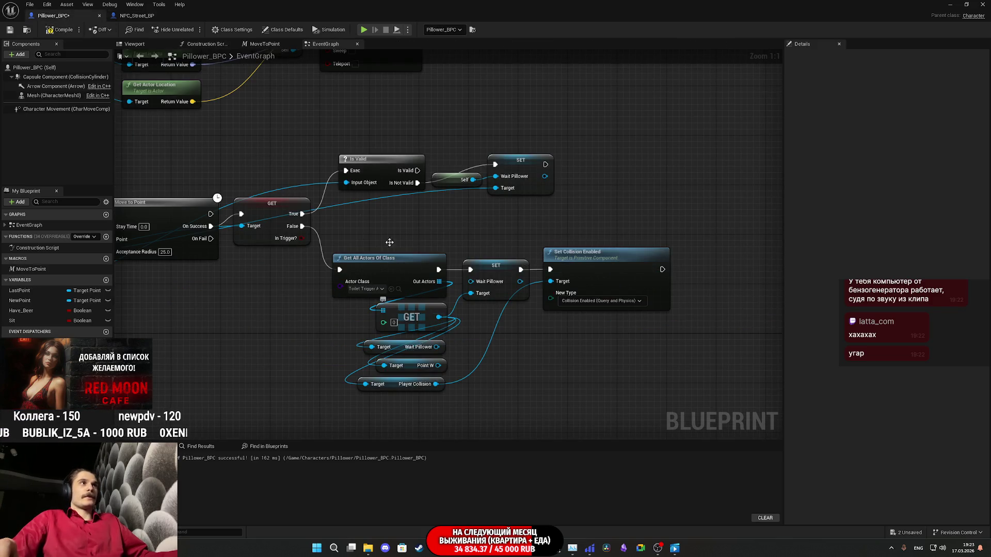
pyautogui.click(135, 17)
pyautogui.click(63, 16)
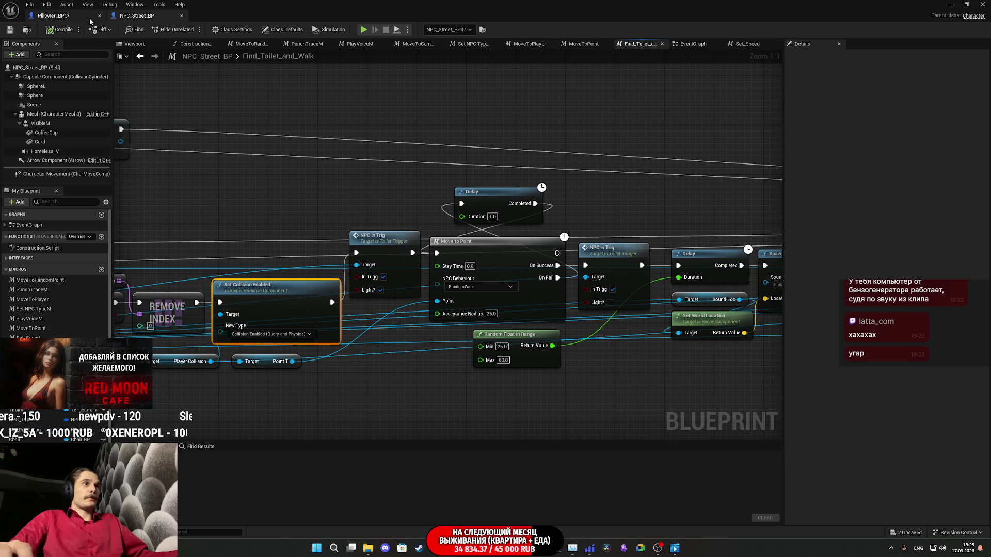
pyautogui.moveTo(442, 312); pyautogui.dragTo(478, 334)
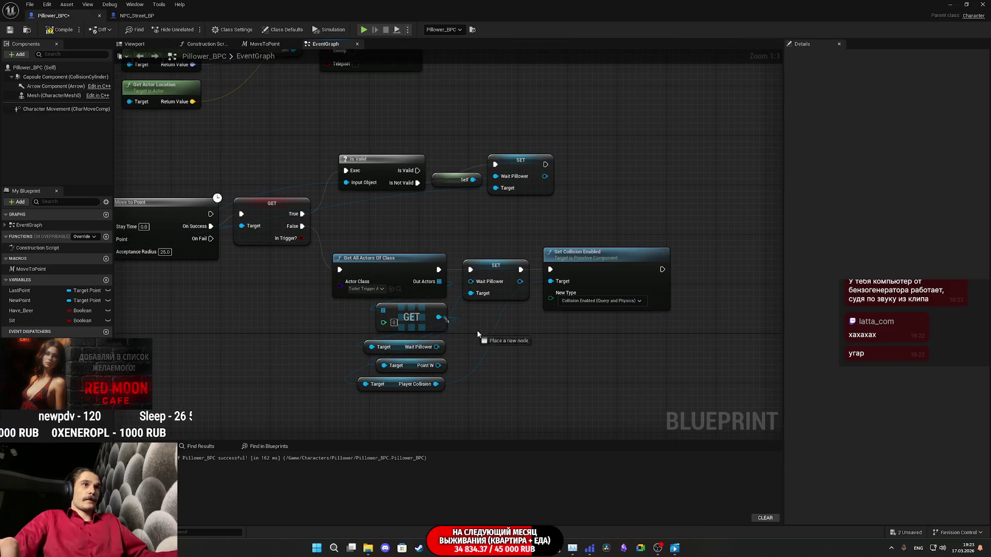
# - Add an NPC in Trig call on the toilet trigger, placed beside Set Collision Enabled
pyautogui.moveTo(534, 363); pyautogui.dragTo(533, 362)
pyautogui.write('npc')
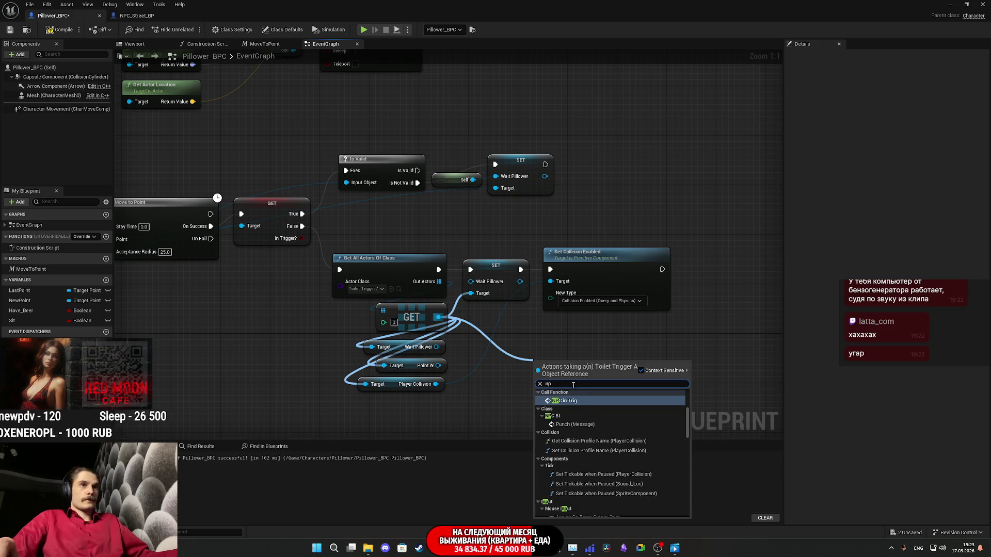
pyautogui.click(573, 403)
pyautogui.moveTo(481, 392)
pyautogui.mouseDown()
pyautogui.moveTo(654, 308)
pyautogui.moveTo(633, 279)
pyautogui.moveTo(591, 289)
pyautogui.moveTo(602, 280)
pyautogui.mouseUp()
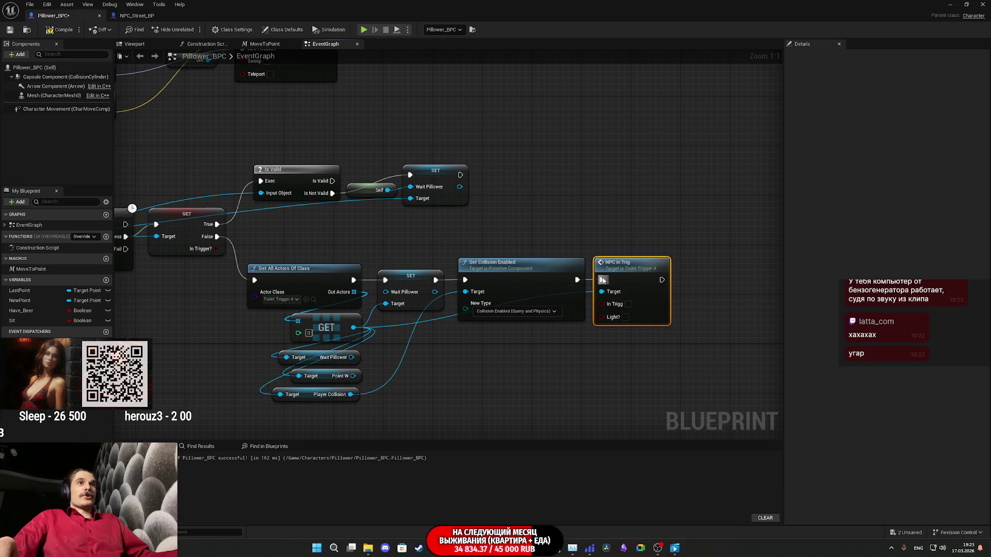
# - Compare with NPC_Street_BP's chain and drop a MoveToPoint macro into the graph
pyautogui.click(136, 16)
pyautogui.moveTo(600, 228); pyautogui.dragTo(527, 221)
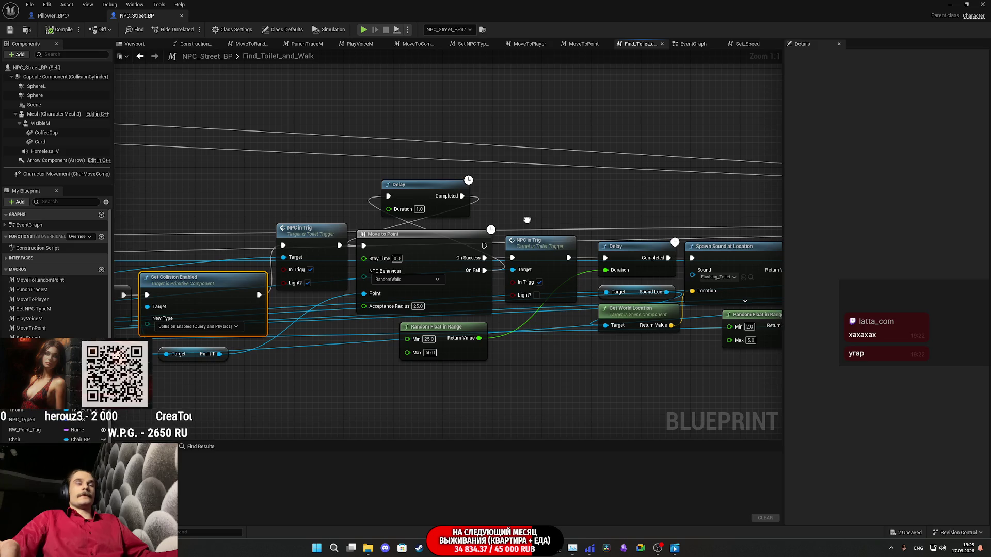
pyautogui.click(53, 15)
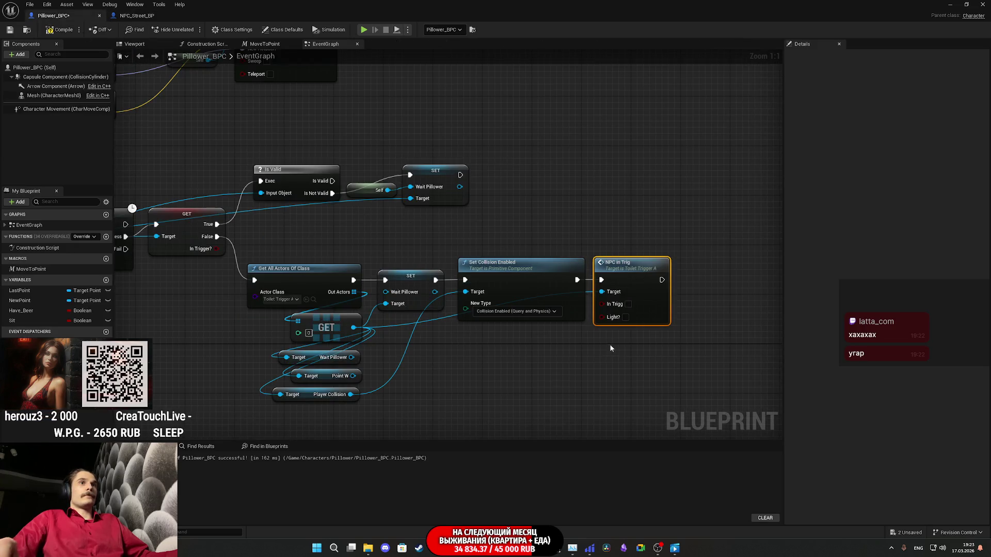
pyautogui.click(110, 15)
pyautogui.click(54, 16)
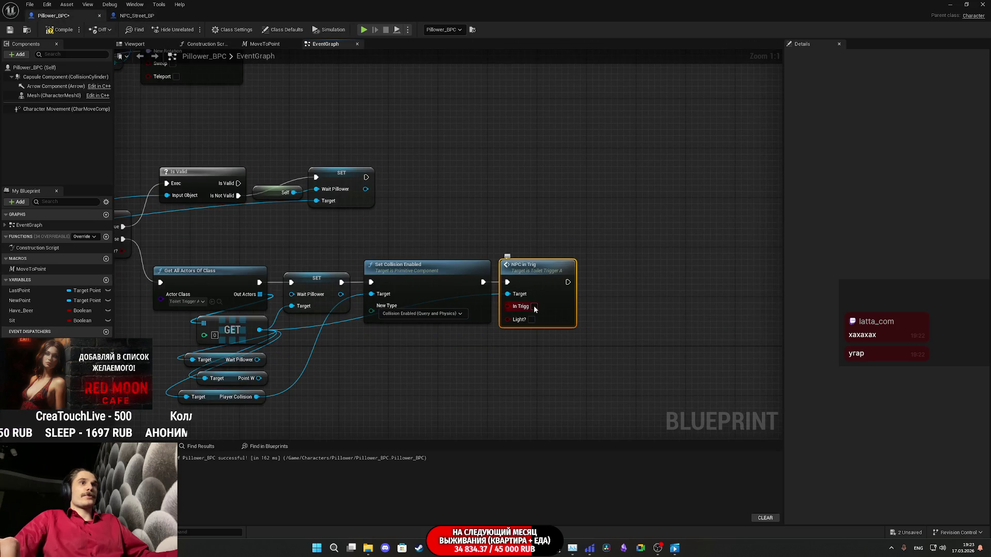
pyautogui.click(125, 16)
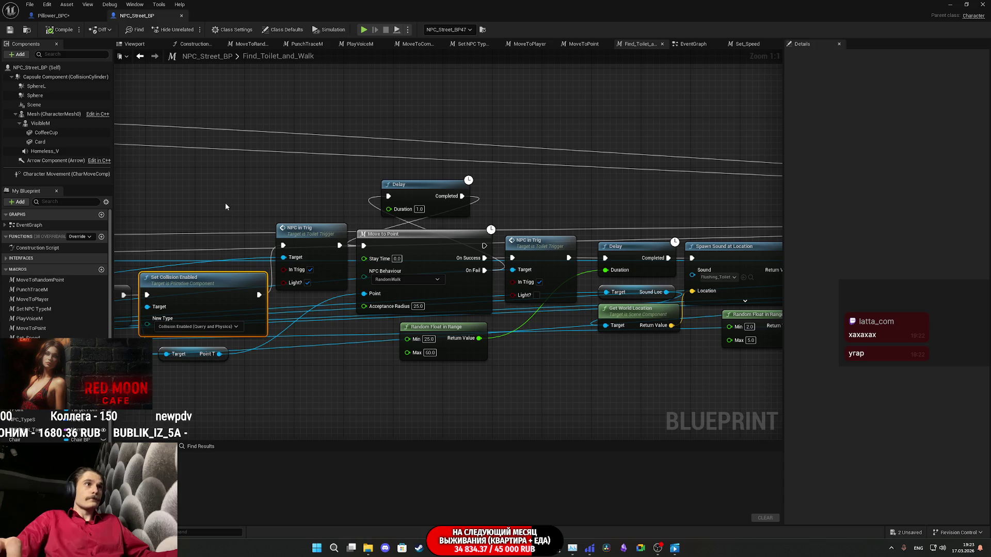
pyautogui.click(84, 14)
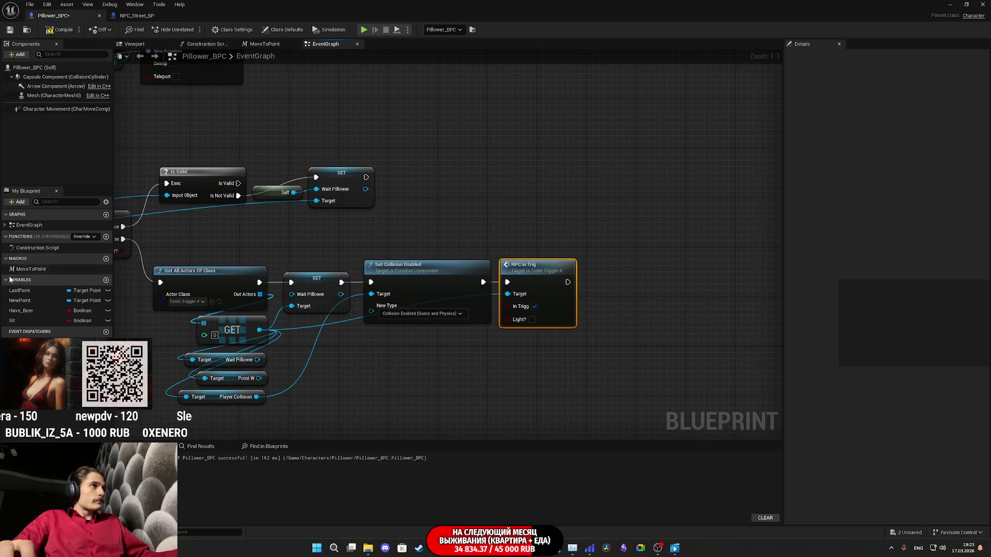
pyautogui.moveTo(32, 269)
pyautogui.mouseDown()
pyautogui.moveTo(648, 345)
pyautogui.moveTo(568, 288)
pyautogui.mouseUp()
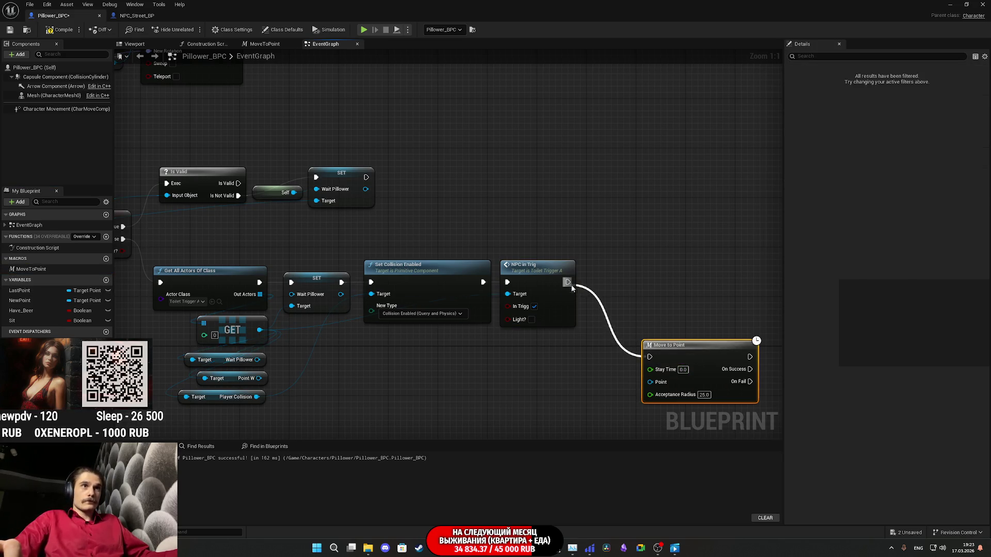
# - Place Move to Point right after NPC in Trig and delete the unused Point W getter
pyautogui.moveTo(706, 359)
pyautogui.mouseDown()
pyautogui.moveTo(652, 271)
pyautogui.moveTo(653, 288)
pyautogui.mouseUp()
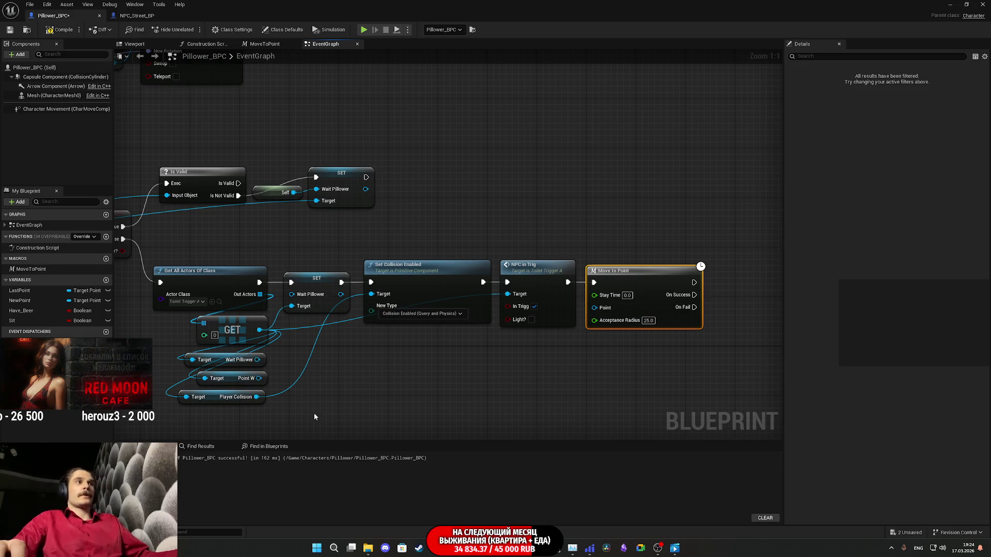
pyautogui.click(230, 379)
pyautogui.press('Delete')
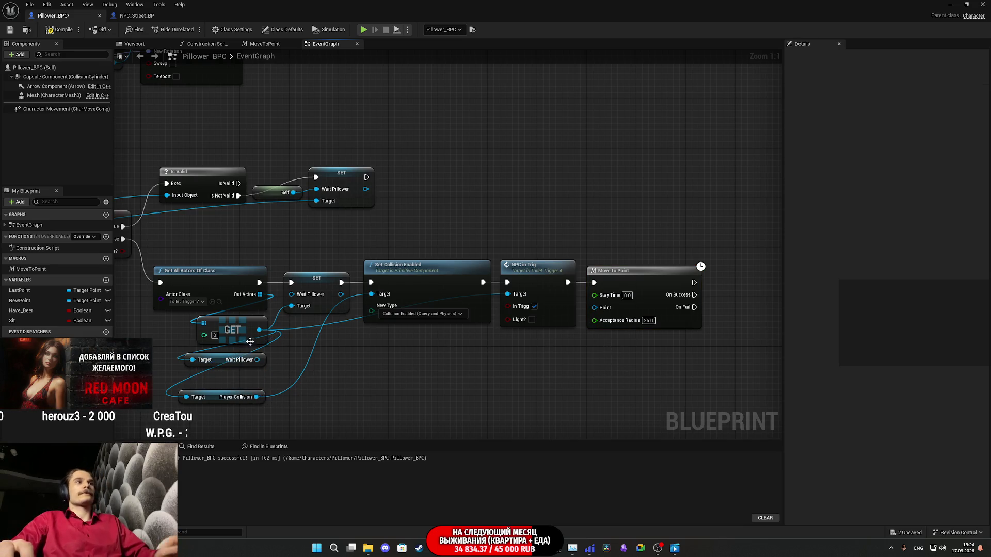
# - Add a Point T getter from the toilet trigger and feed it into Move to Point's Point
pyautogui.moveTo(262, 333); pyautogui.dragTo(210, 374)
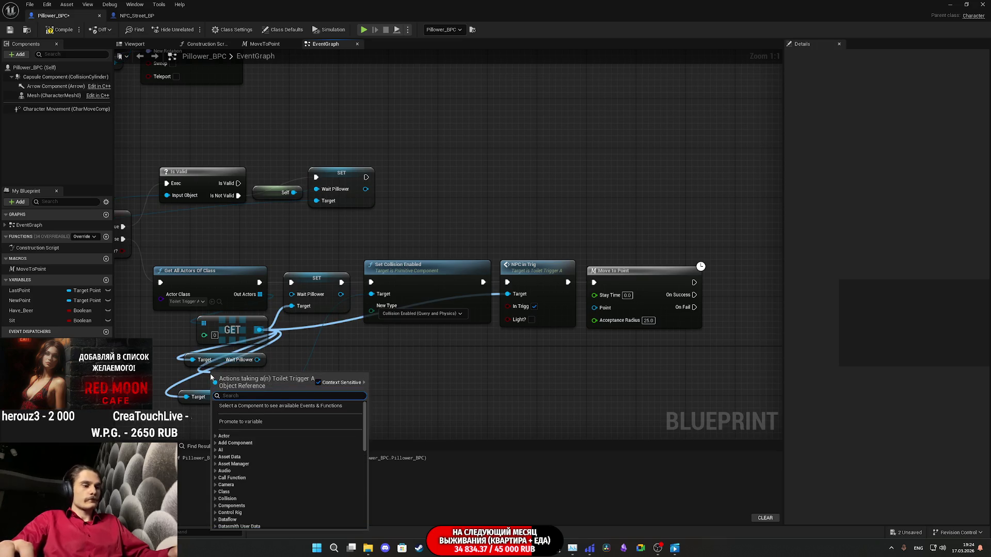
pyautogui.write('point')
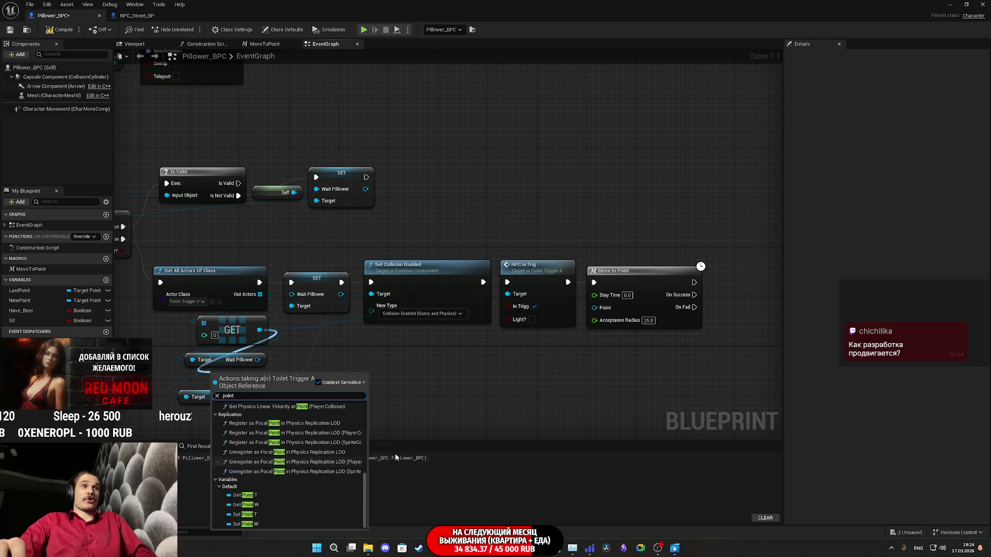
pyautogui.click(538, 364)
pyautogui.moveTo(259, 329); pyautogui.dragTo(277, 377)
pyautogui.write('poi')
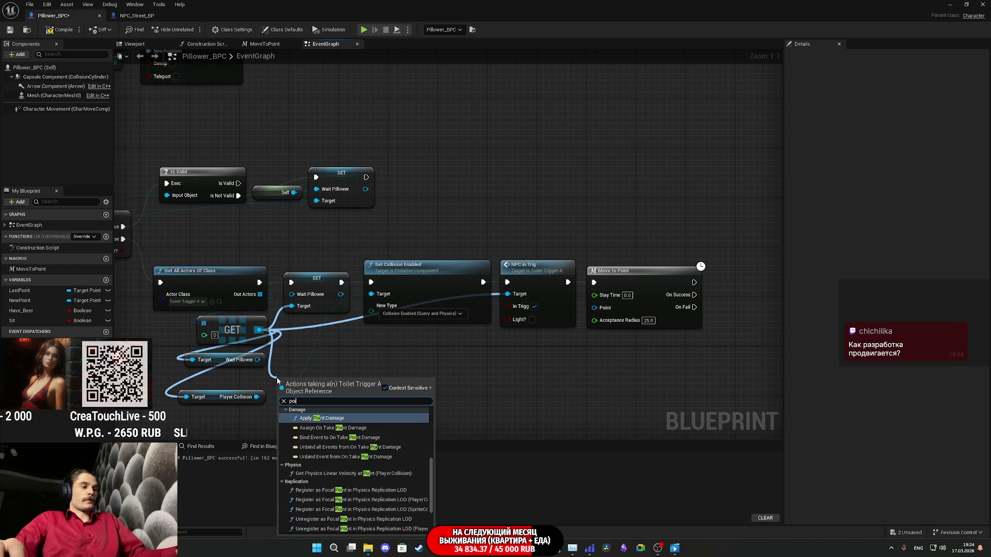
pyautogui.write('nt')
pyautogui.scroll(-3, 345, 516)
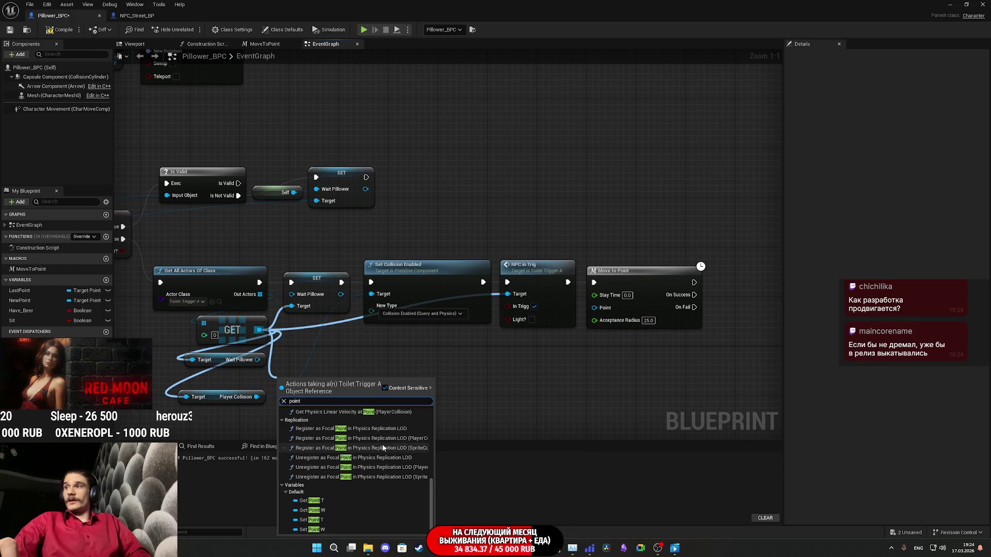
pyautogui.click(327, 502)
pyautogui.moveTo(374, 379); pyautogui.dragTo(604, 311)
pyautogui.moveTo(313, 390); pyautogui.dragTo(228, 381)
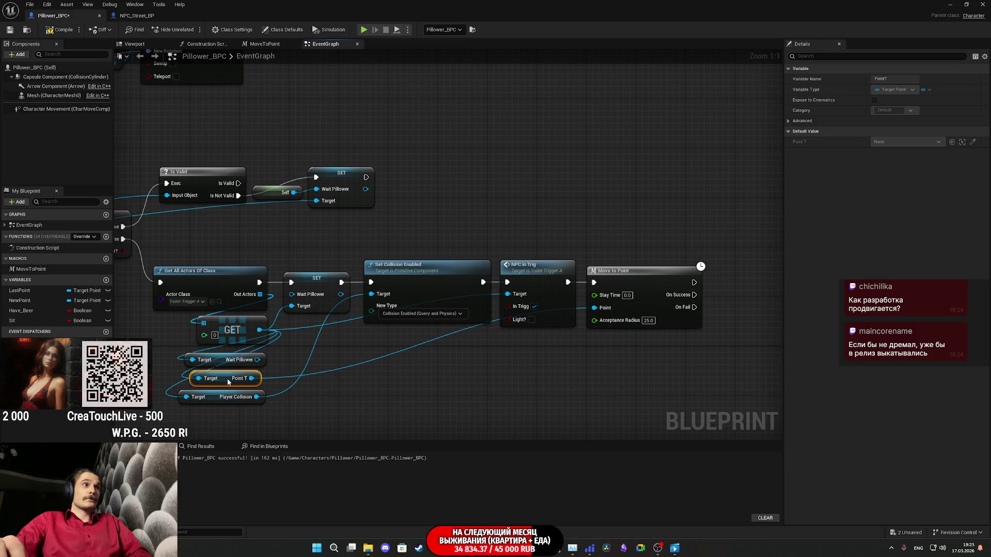
# - Delete the spare Wait Pillower getter and tuck Point T and Player Collision under GET
pyautogui.click(207, 360)
pyautogui.press('Delete')
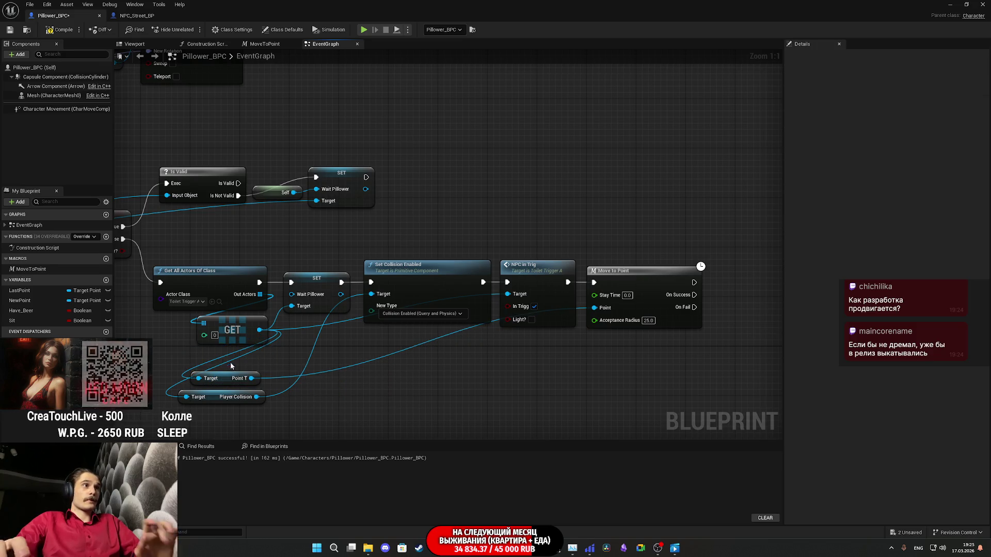
pyautogui.moveTo(274, 410)
pyautogui.mouseDown()
pyautogui.moveTo(222, 387)
pyautogui.moveTo(233, 355)
pyautogui.mouseUp()
pyautogui.click(385, 380)
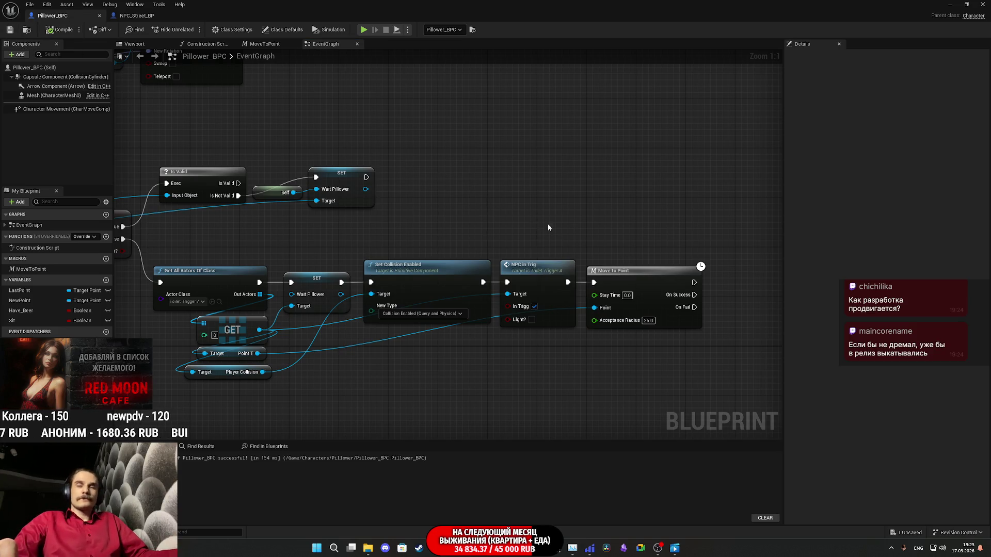
# - Attach a 1.0-second Delay to Move to Point's On Fail and position it underneath
pyautogui.moveTo(694, 307); pyautogui.dragTo(692, 355)
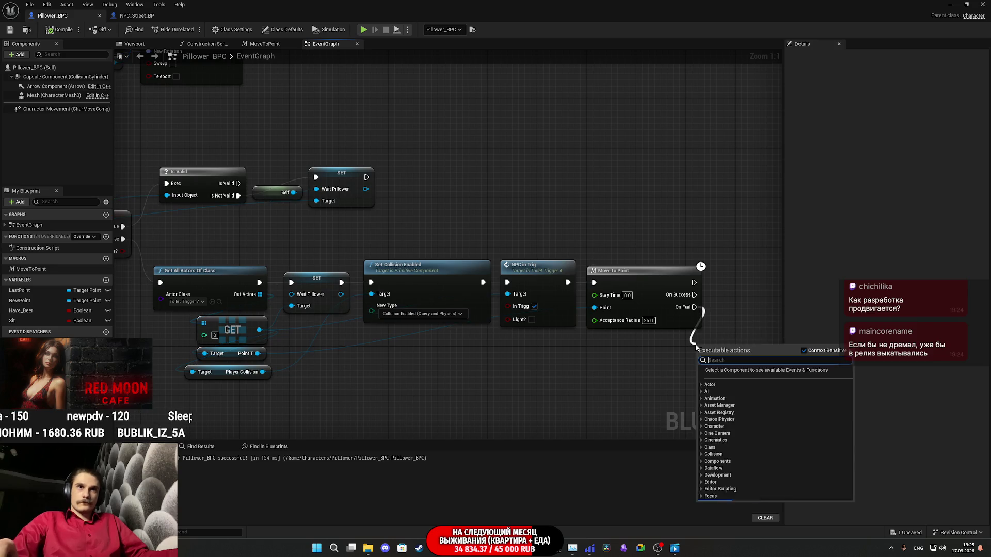
pyautogui.write('dea')
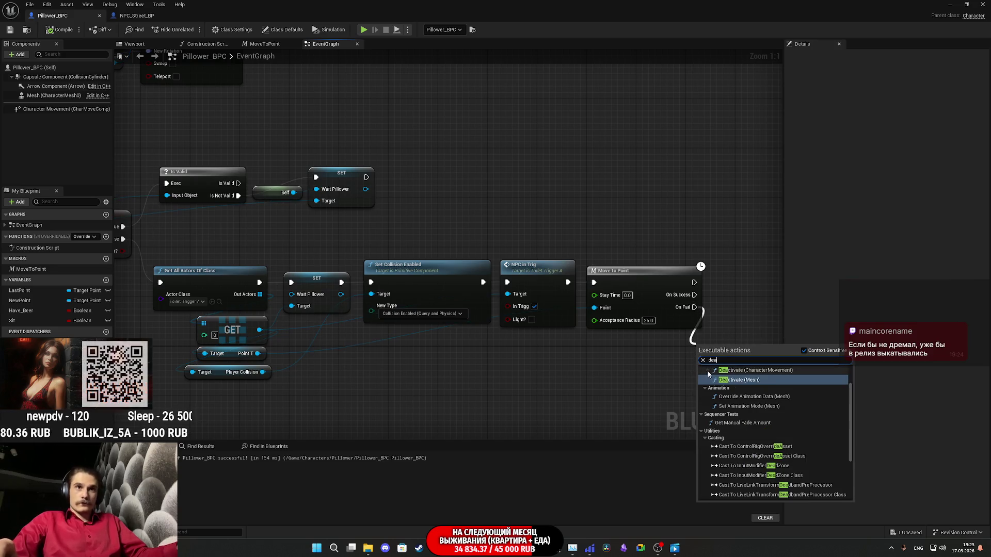
pyautogui.press('BackSpace')
pyautogui.write('la')
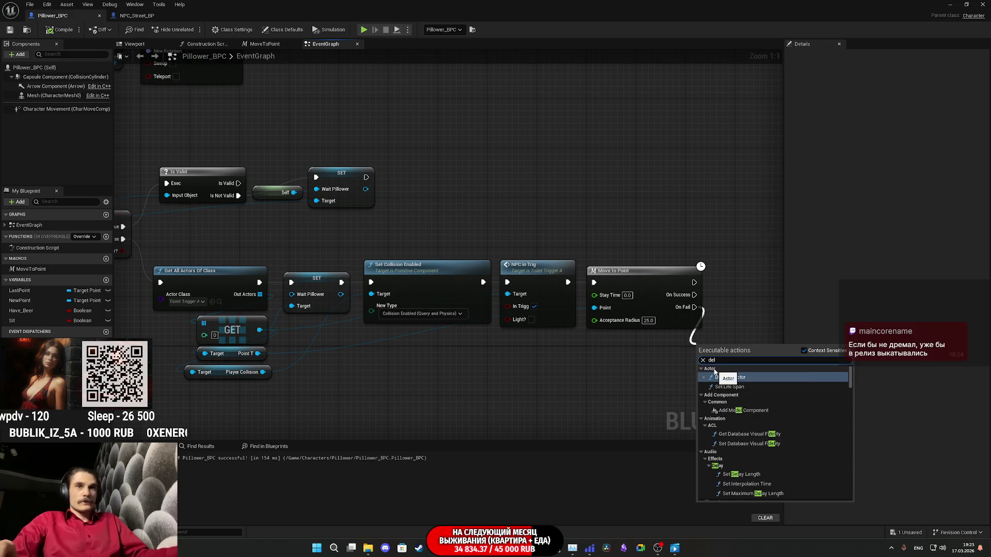
pyautogui.click(737, 386)
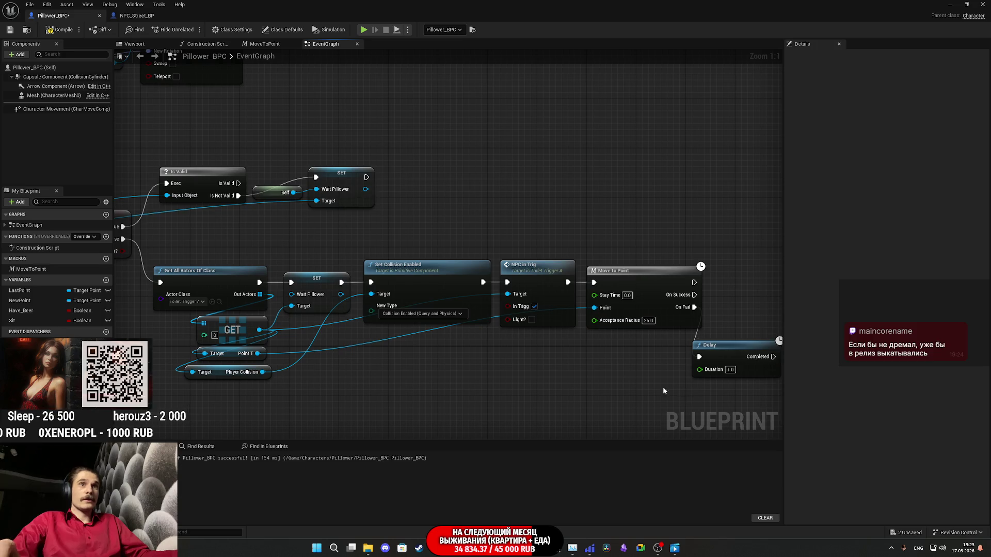
pyautogui.click(133, 16)
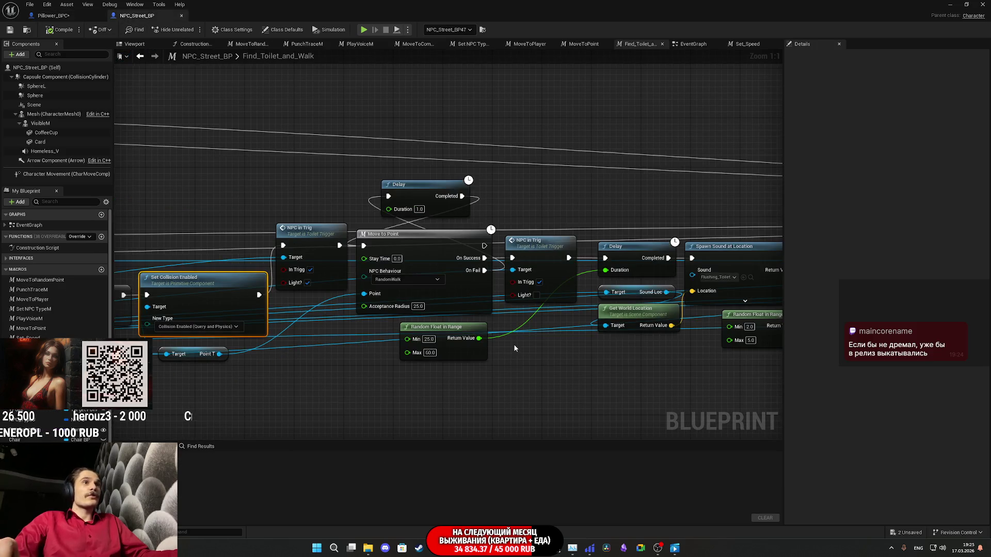
pyautogui.moveTo(516, 348); pyautogui.dragTo(551, 338)
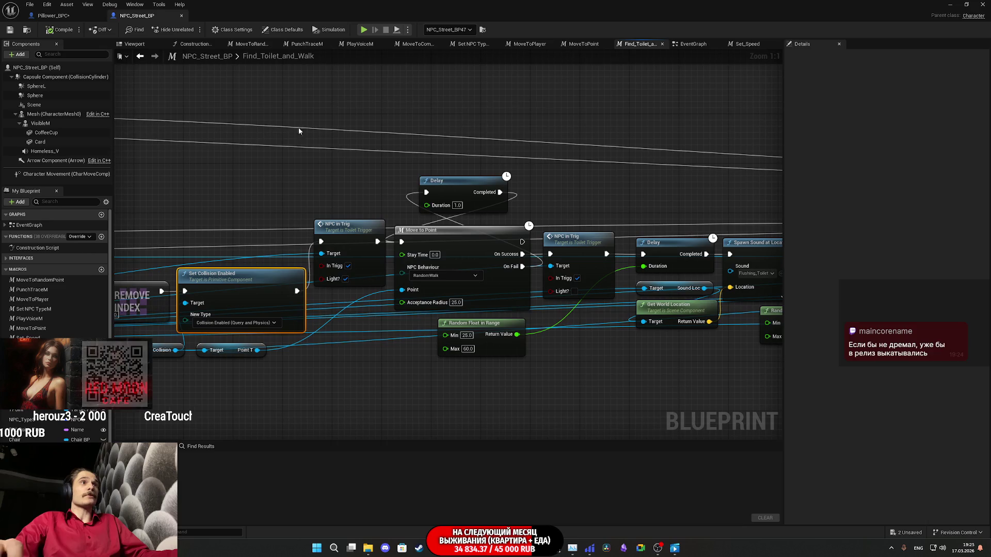
pyautogui.click(57, 15)
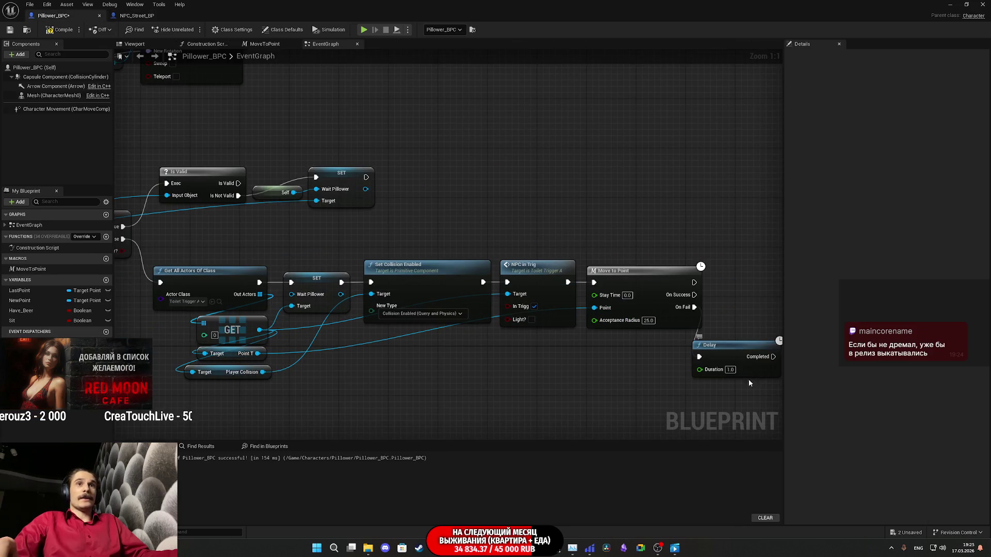
pyautogui.moveTo(749, 382); pyautogui.dragTo(629, 393)
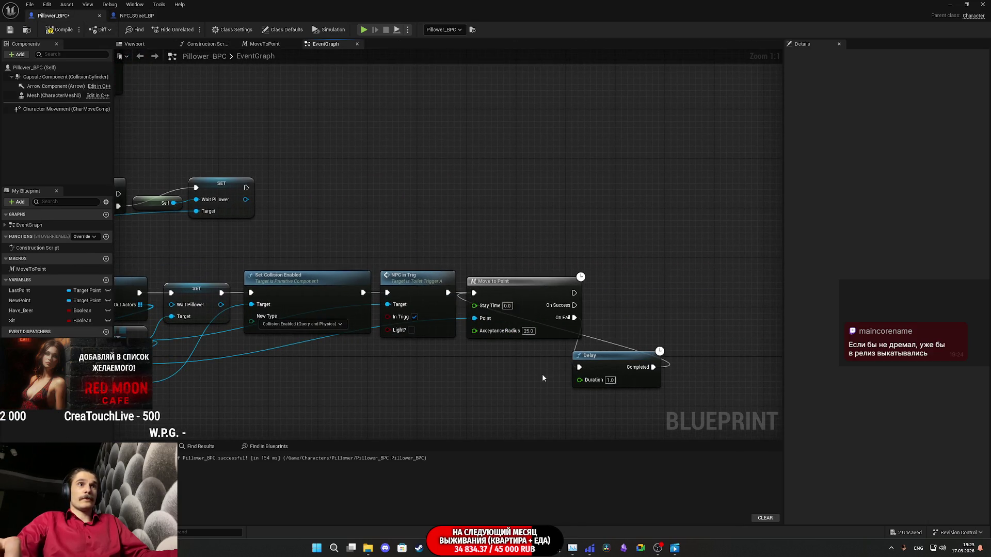
pyautogui.moveTo(609, 360); pyautogui.dragTo(527, 354)
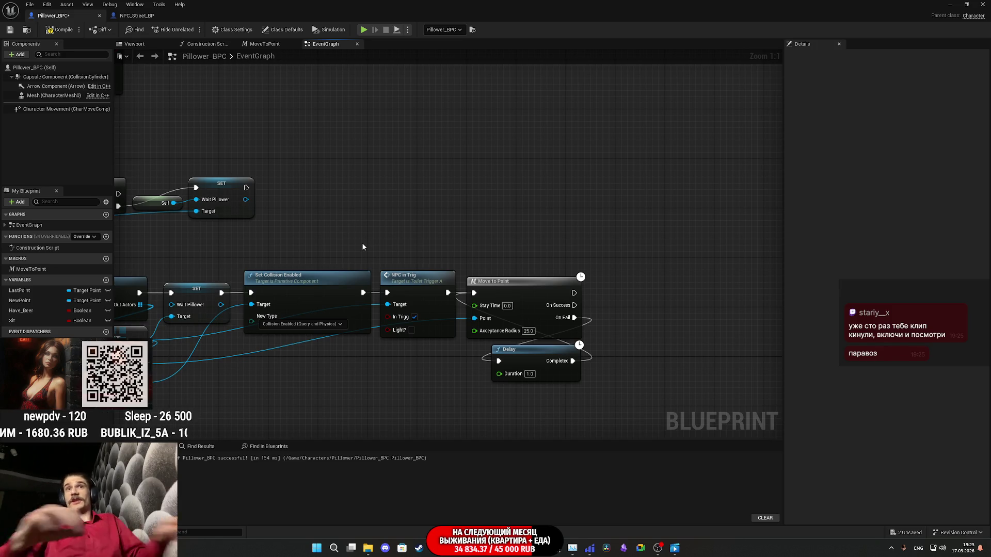
# - Compare the Is Valid and Move to Point part of NPC_Street_BP's chain with Pillower_BPC's graph
pyautogui.click(136, 16)
pyautogui.moveTo(589, 227)
pyautogui.mouseDown()
pyautogui.moveTo(518, 225)
pyautogui.moveTo(588, 248)
pyautogui.moveTo(878, 248)
pyautogui.mouseUp()
pyautogui.moveTo(619, 206)
pyautogui.mouseDown()
pyautogui.moveTo(527, 205)
pyautogui.moveTo(875, 204)
pyautogui.mouseUp()
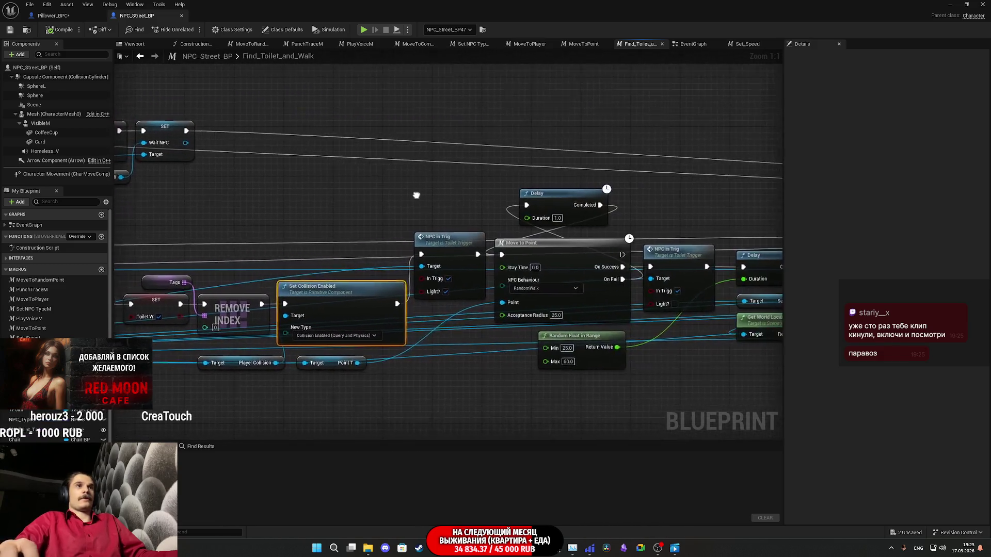
pyautogui.click(53, 16)
pyautogui.moveTo(413, 193); pyautogui.dragTo(479, 194)
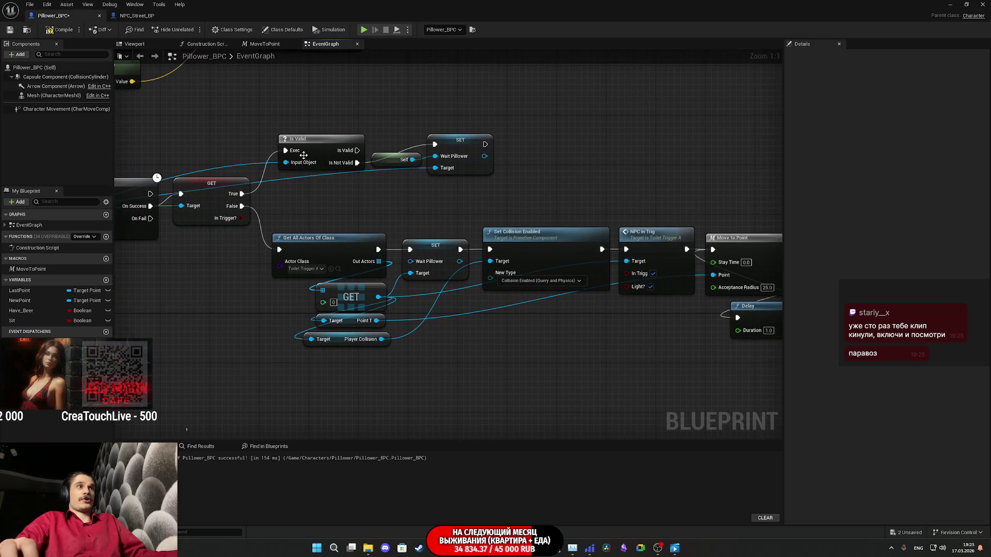
pyautogui.click(129, 16)
pyautogui.moveTo(314, 107)
pyautogui.mouseDown()
pyautogui.moveTo(485, 155)
pyautogui.moveTo(513, 151)
pyautogui.moveTo(284, 159)
pyautogui.moveTo(296, 170)
pyautogui.moveTo(266, 175)
pyautogui.mouseUp()
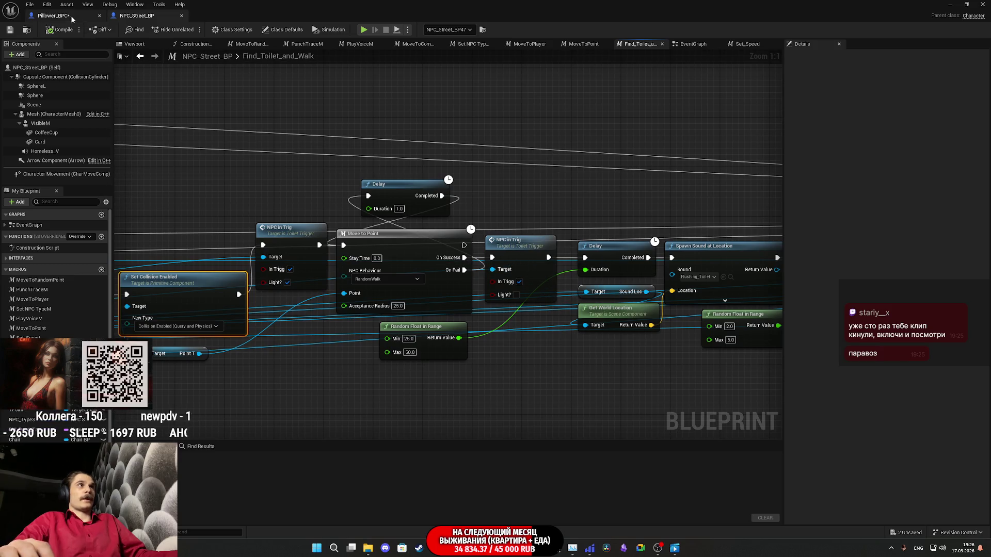
pyautogui.click(52, 15)
# - Duplicate NPC in Trig after Move to Point and untick Light? on the copy
pyautogui.moveTo(461, 243); pyautogui.dragTo(106, 253)
pyautogui.click(302, 248)
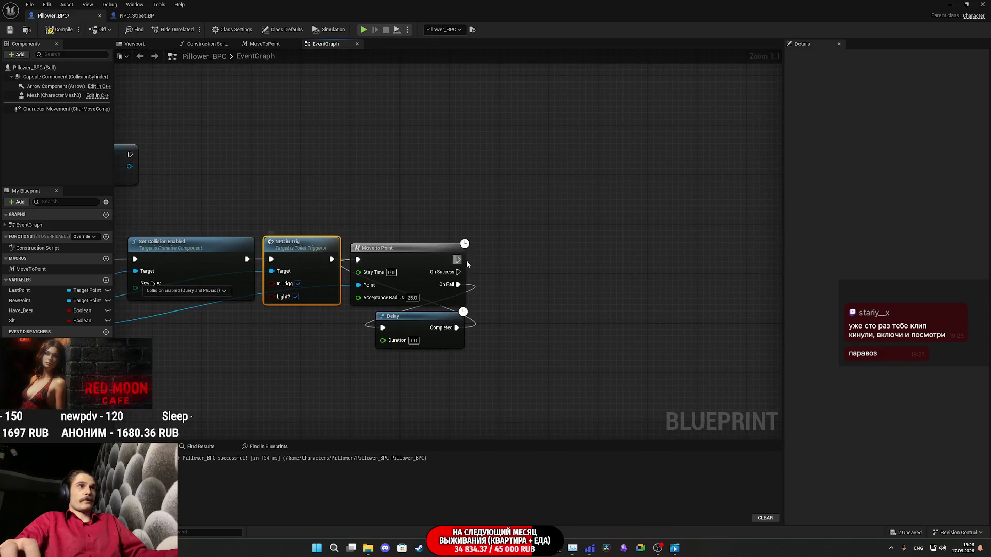
pyautogui.hotkey('ctrl', 'v')
pyautogui.click(513, 324)
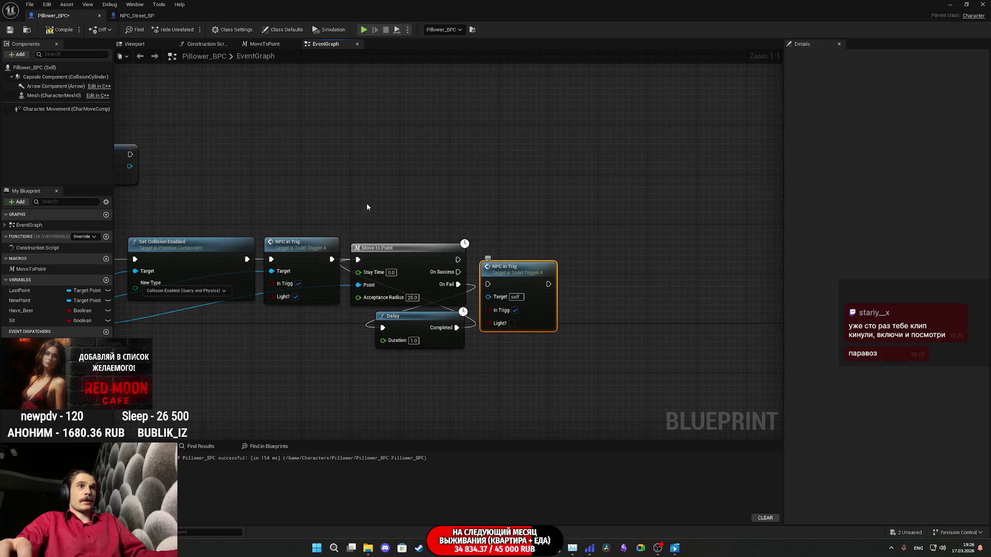
pyautogui.click(137, 16)
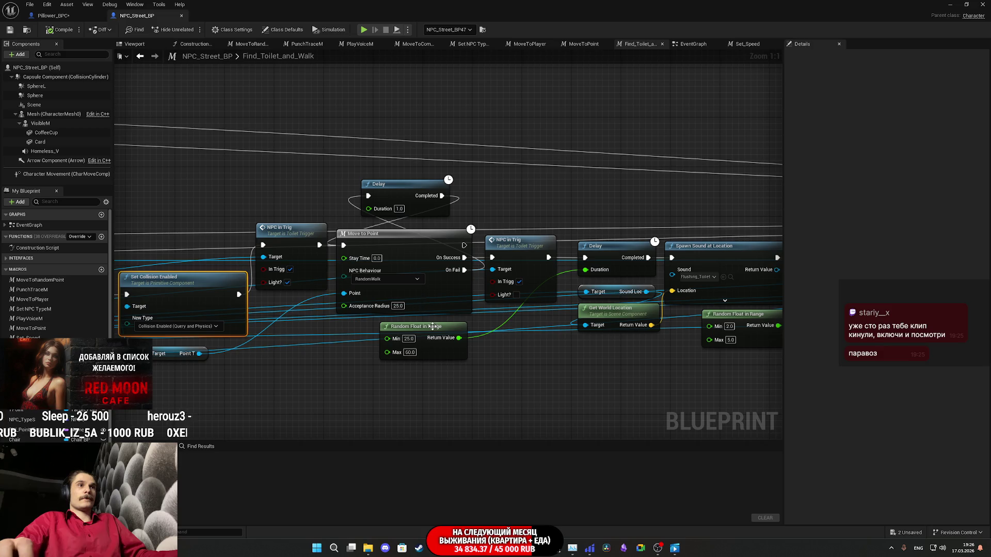
# - In NPC_Street_BP, select both Delays, Spawn Sound at Location, Get World Location and both Random Float in Range nodes
pyautogui.click(449, 354)
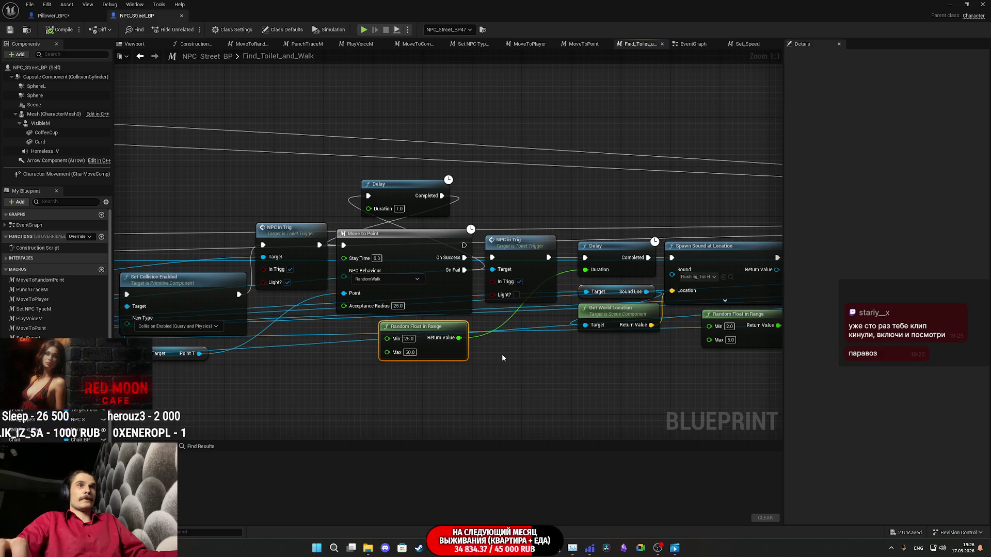
pyautogui.keyDown('ctrl'); pyautogui.click(609, 247); pyautogui.keyUp('ctrl')
pyautogui.moveTo(657, 356); pyautogui.dragTo(477, 363)
pyautogui.keyDown('ctrl'); pyautogui.click(528, 257); pyautogui.keyUp('ctrl')
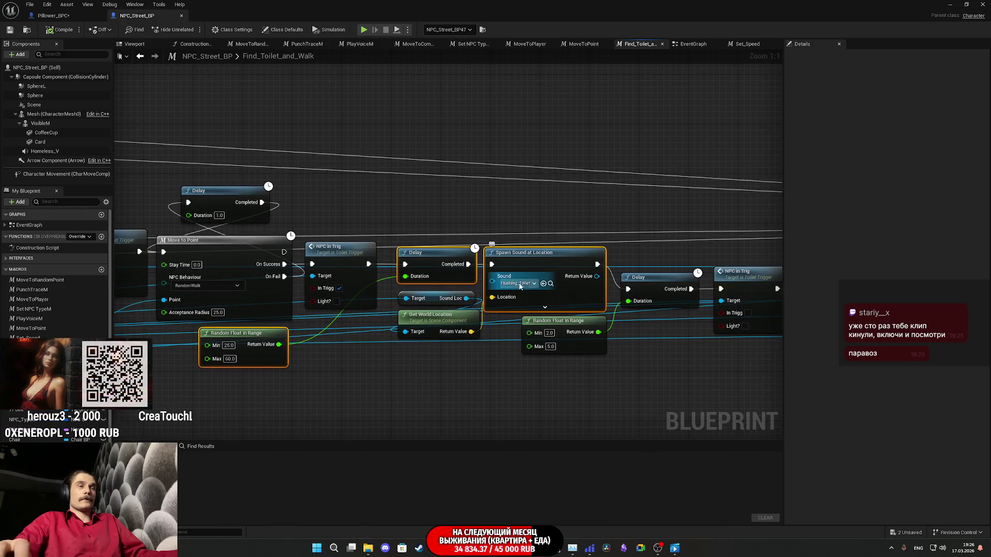
pyautogui.moveTo(441, 351)
pyautogui.mouseDown()
pyautogui.moveTo(834, 348)
pyautogui.moveTo(695, 347)
pyautogui.mouseUp()
pyautogui.scroll(-5, 659, 307)
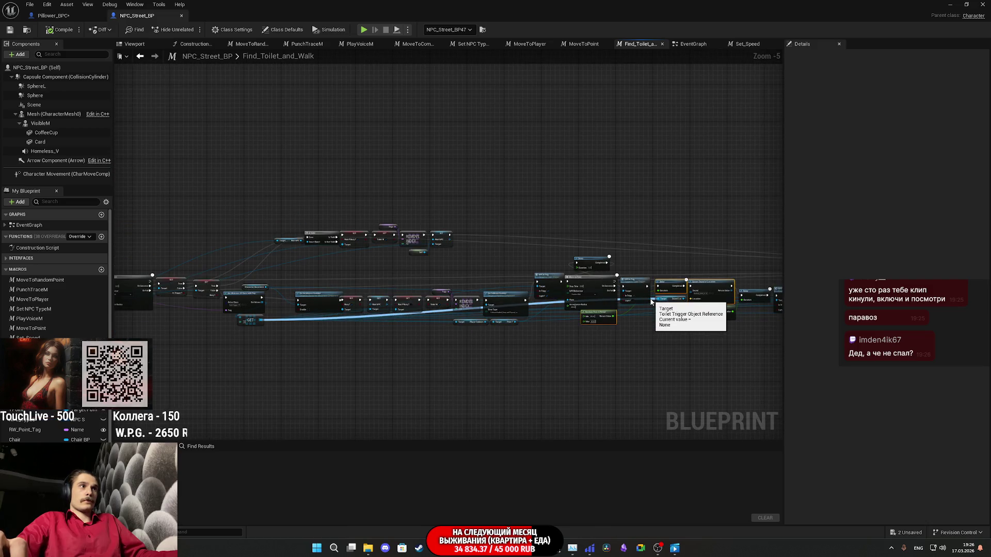
pyautogui.scroll(4, 651, 302)
pyautogui.moveTo(636, 351); pyautogui.dragTo(456, 354)
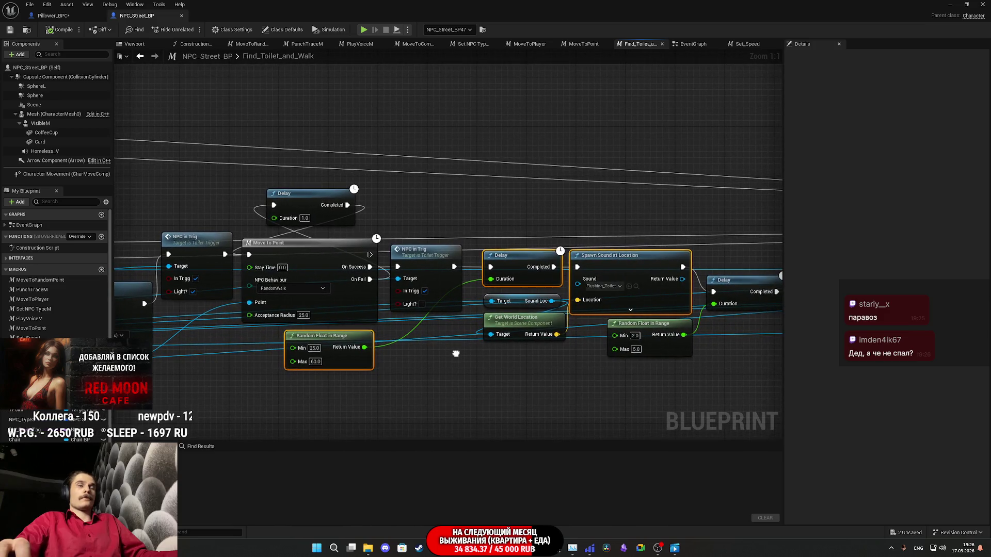
pyautogui.click(529, 333)
pyautogui.moveTo(518, 349); pyautogui.dragTo(332, 355)
pyautogui.click(479, 350)
pyautogui.keyDown('ctrl'); pyautogui.click(552, 284); pyautogui.keyUp('ctrl')
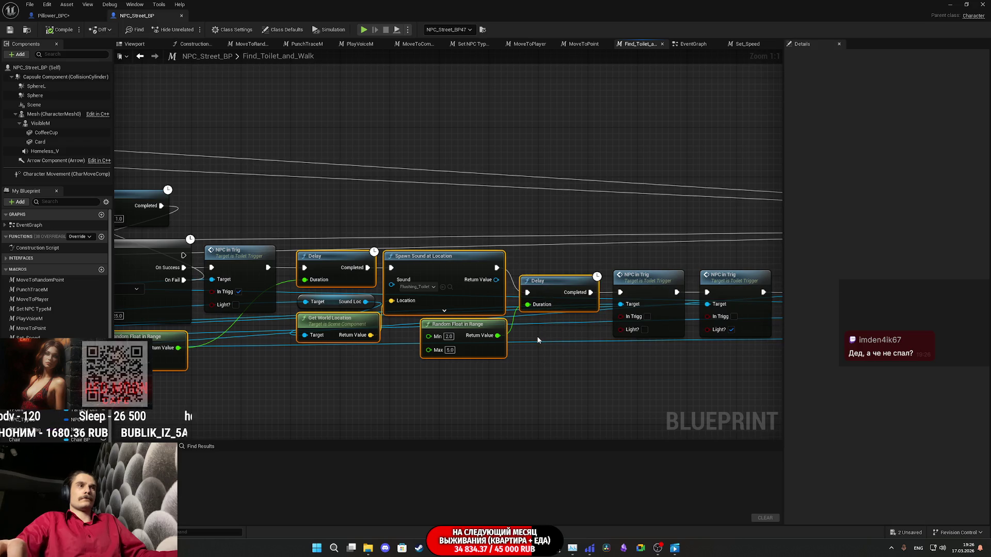
# - Paste the flushing-sound nodes into Pillower_BPC and connect the new NPC in Trig to the first Delay
pyautogui.click(52, 16)
pyautogui.moveTo(716, 287)
pyautogui.mouseDown()
pyautogui.moveTo(571, 287)
pyautogui.moveTo(572, 299)
pyautogui.mouseUp()
pyautogui.hotkey('ctrl', 'v')
pyautogui.moveTo(352, 269)
pyautogui.mouseDown()
pyautogui.moveTo(321, 258)
pyautogui.moveTo(367, 243)
pyautogui.mouseUp()
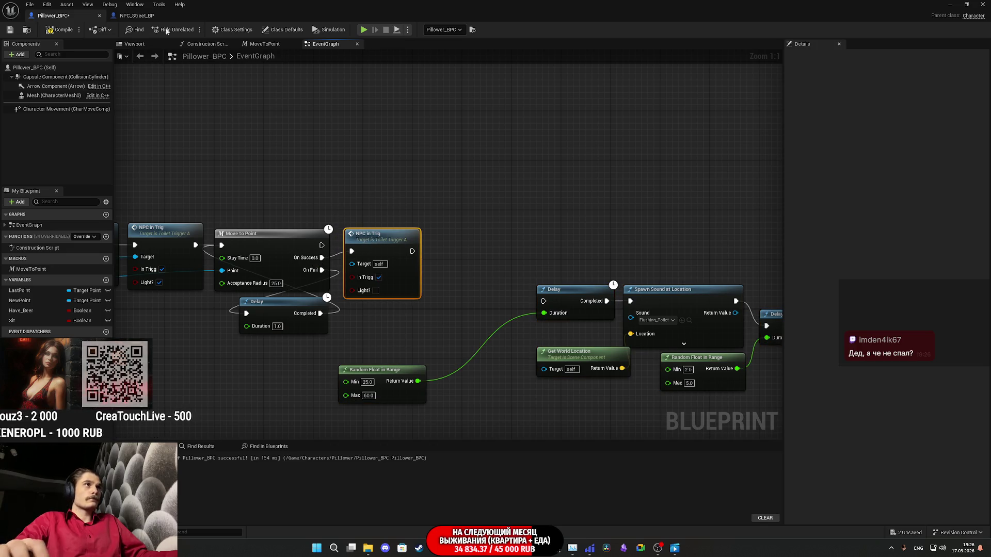
pyautogui.click(126, 17)
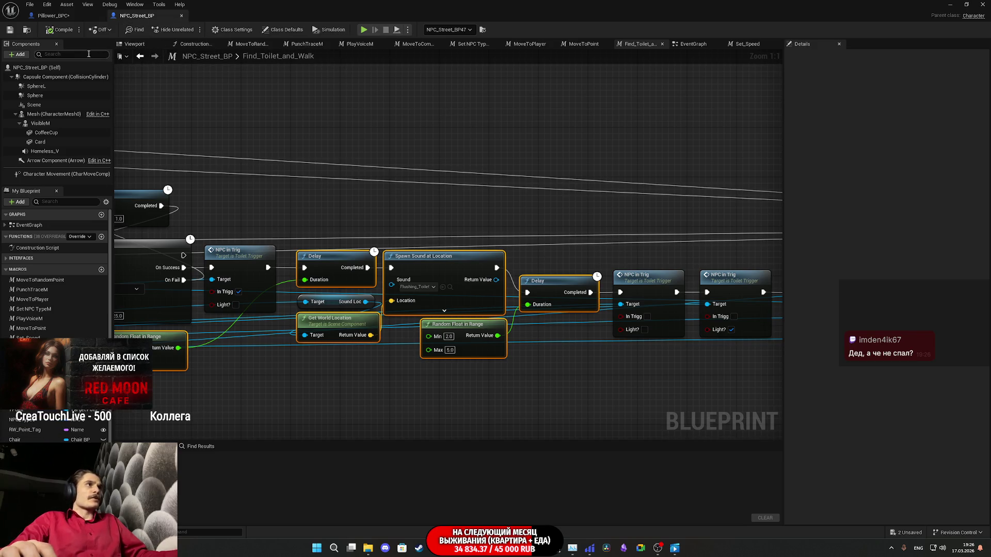
pyautogui.click(54, 16)
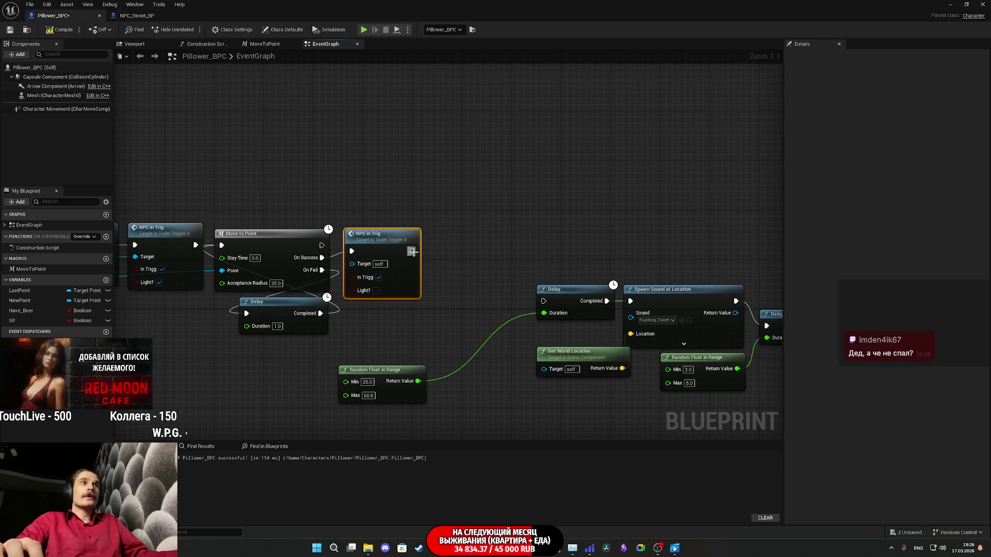
pyautogui.moveTo(547, 302); pyautogui.dragTo(547, 302)
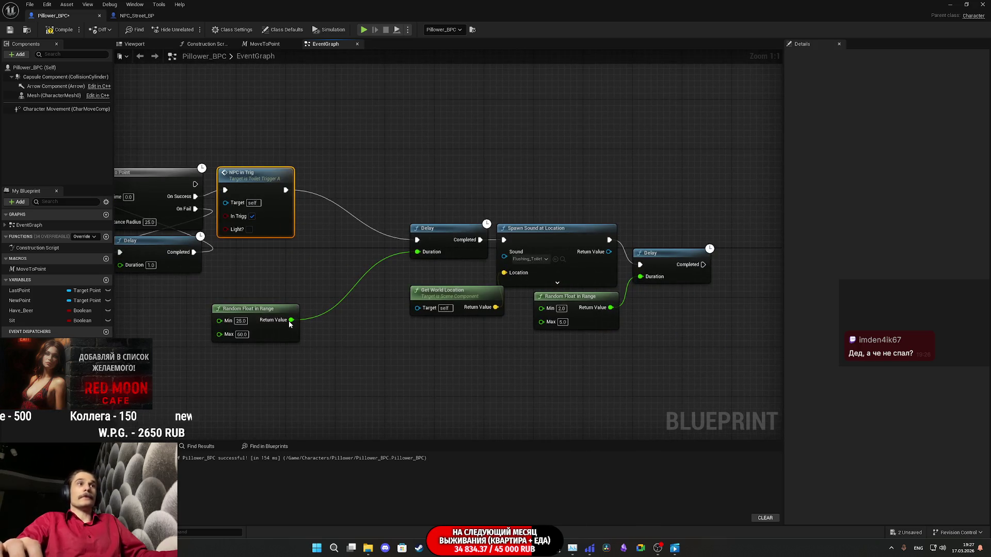
# - Arrange Random Float in Range and the pasted sound nodes close beside NPC in Trig
pyautogui.click(313, 291)
pyautogui.moveTo(314, 292); pyautogui.dragTo(302, 277)
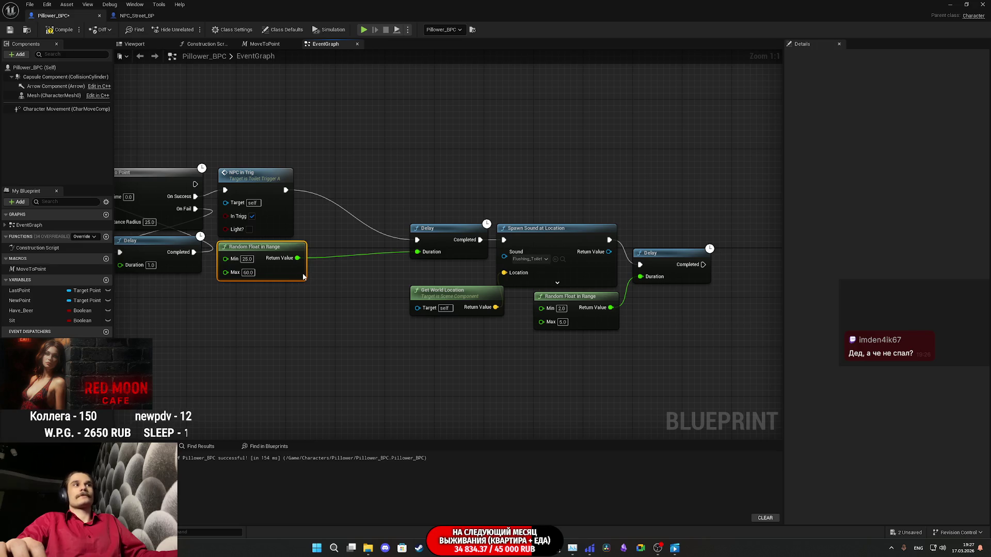
pyautogui.moveTo(492, 329); pyautogui.dragTo(671, 247)
pyautogui.moveTo(435, 236); pyautogui.dragTo(342, 187)
pyautogui.click(384, 271)
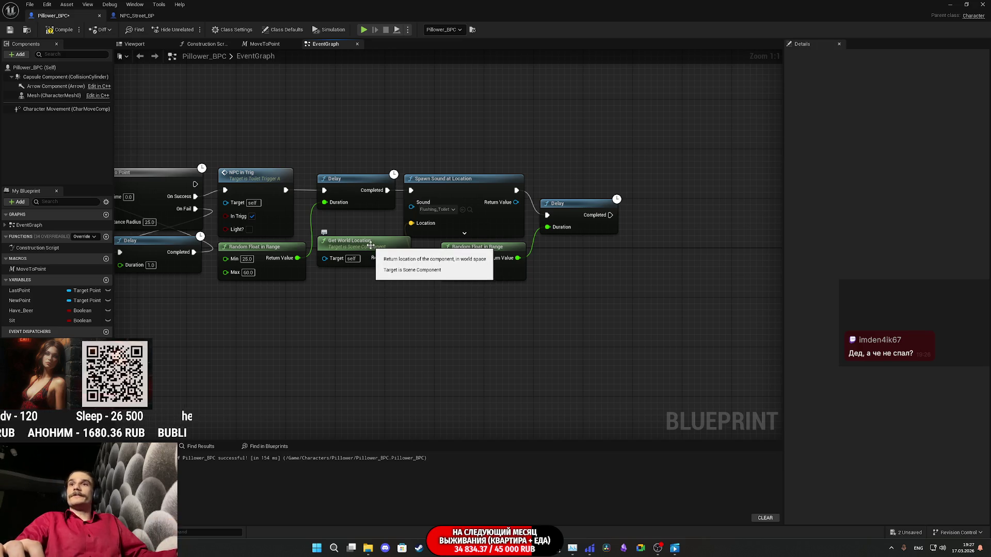
pyautogui.moveTo(357, 269)
pyautogui.mouseDown()
pyautogui.moveTo(383, 219)
pyautogui.moveTo(528, 215)
pyautogui.moveTo(517, 221)
pyautogui.moveTo(735, 185)
pyautogui.mouseUp()
pyautogui.click(140, 16)
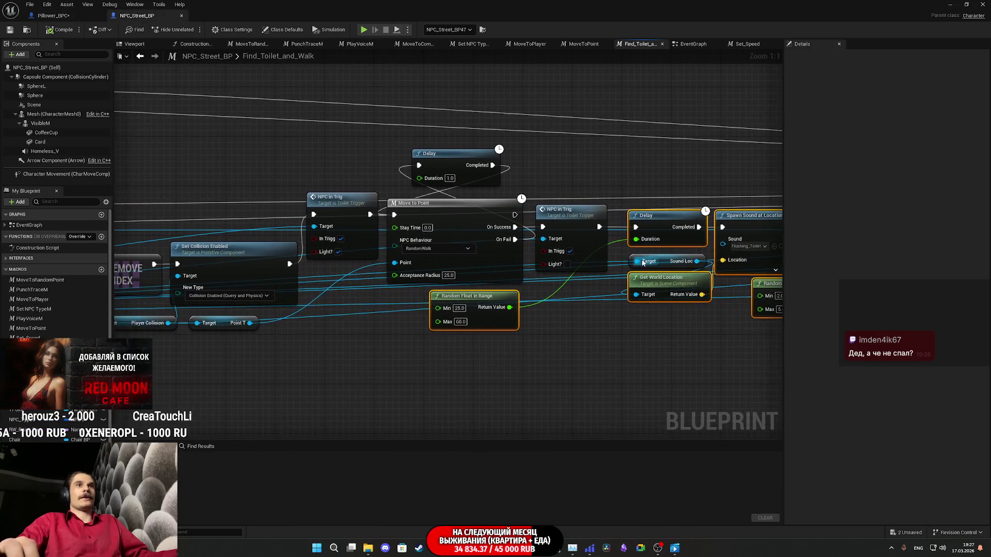
# - Add a Sound Loc getter from the GET trigger and plug it into Get World Location's Target
pyautogui.scroll(-4, 736, 186)
pyautogui.moveTo(722, 248); pyautogui.dragTo(765, 257)
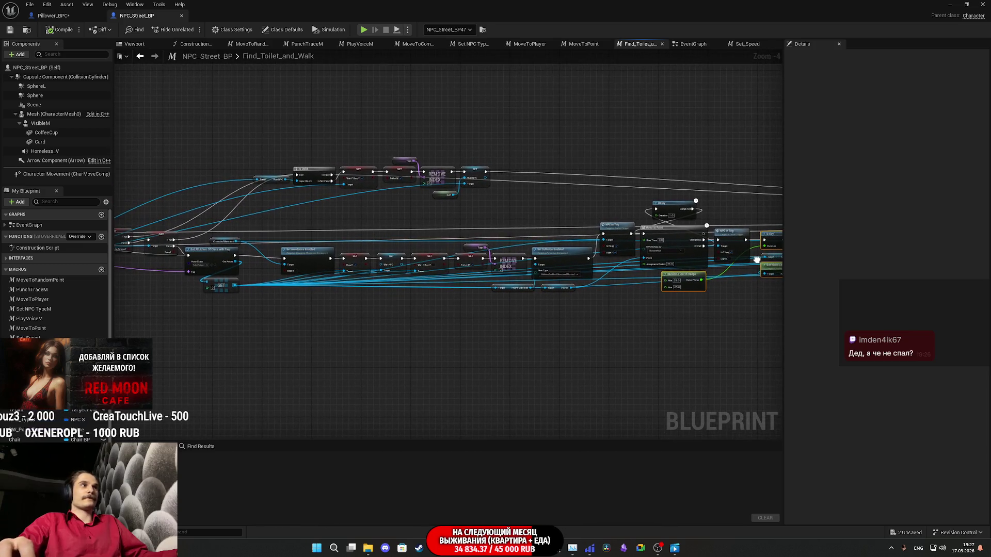
pyautogui.scroll(3, 230, 180)
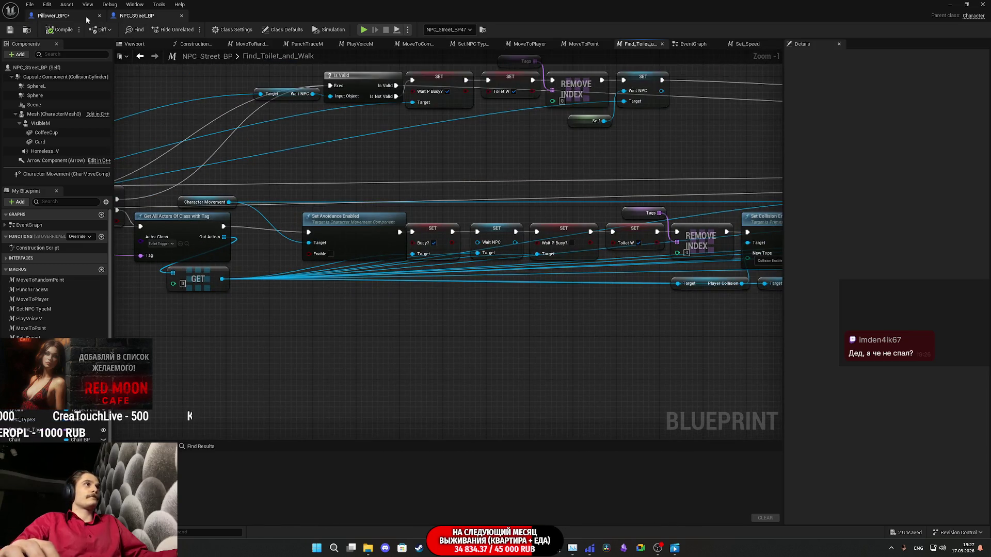
pyautogui.click(86, 16)
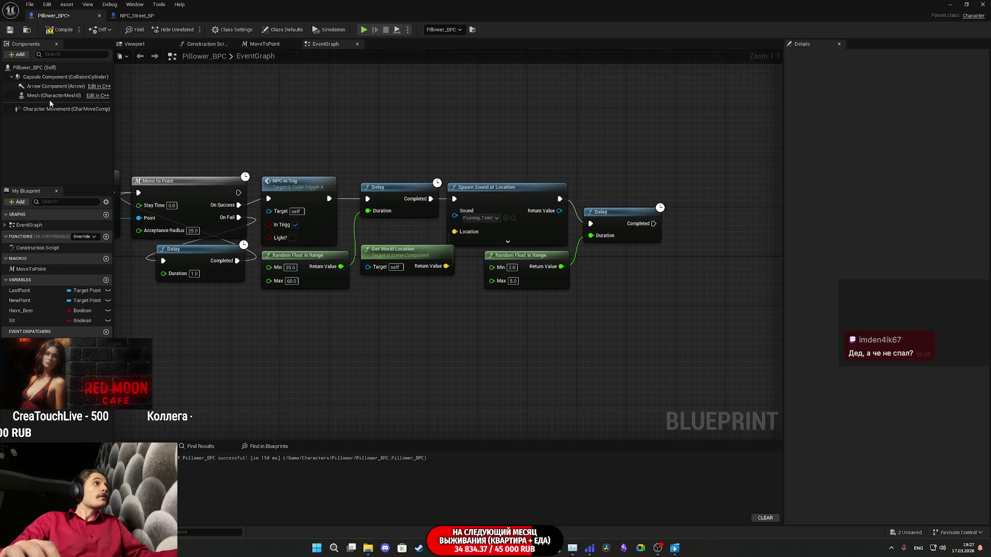
pyautogui.moveTo(426, 308)
pyautogui.mouseDown()
pyautogui.moveTo(485, 331)
pyautogui.moveTo(495, 320)
pyautogui.moveTo(371, 330)
pyautogui.moveTo(233, 362)
pyautogui.moveTo(440, 379)
pyautogui.mouseUp()
pyautogui.moveTo(325, 279); pyautogui.dragTo(308, 364)
pyautogui.write('g')
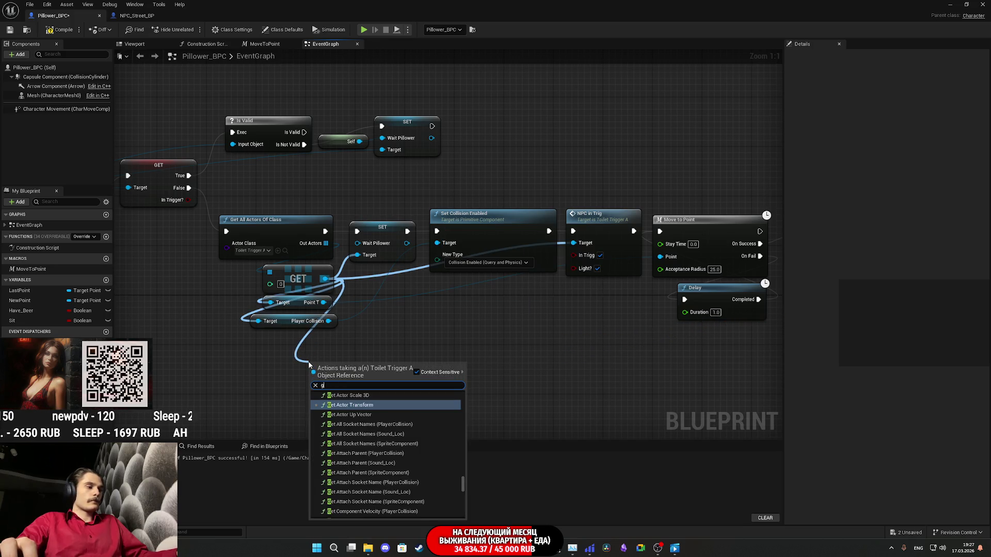
pyautogui.write('et sou')
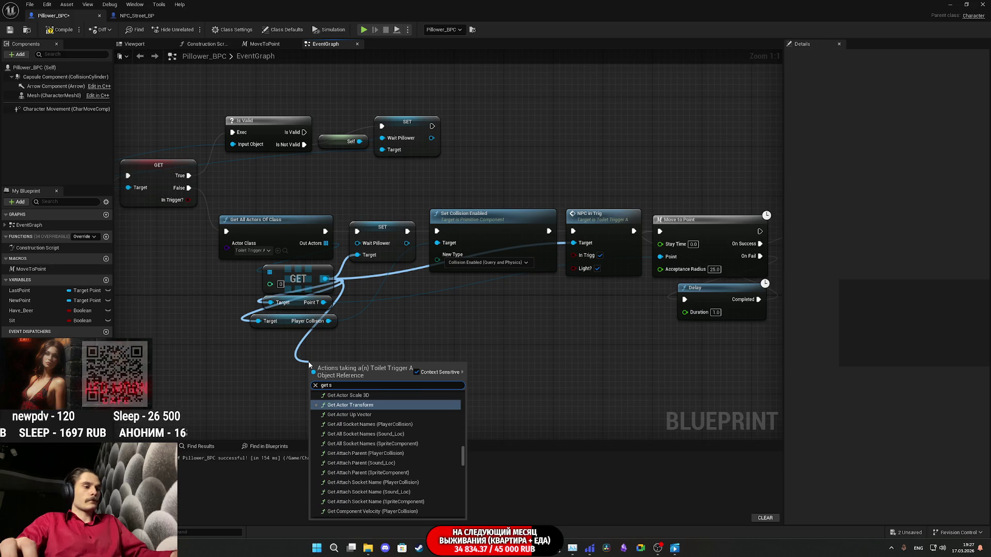
pyautogui.click(347, 514)
pyautogui.moveTo(374, 364)
pyautogui.mouseDown()
pyautogui.moveTo(833, 366)
pyautogui.moveTo(695, 323)
pyautogui.moveTo(571, 307)
pyautogui.moveTo(549, 340)
pyautogui.moveTo(626, 310)
pyautogui.mouseUp()
pyautogui.moveTo(225, 379)
pyautogui.mouseDown()
pyautogui.moveTo(748, 289)
pyautogui.moveTo(464, 303)
pyautogui.moveTo(491, 288)
pyautogui.mouseUp()
pyautogui.click(553, 349)
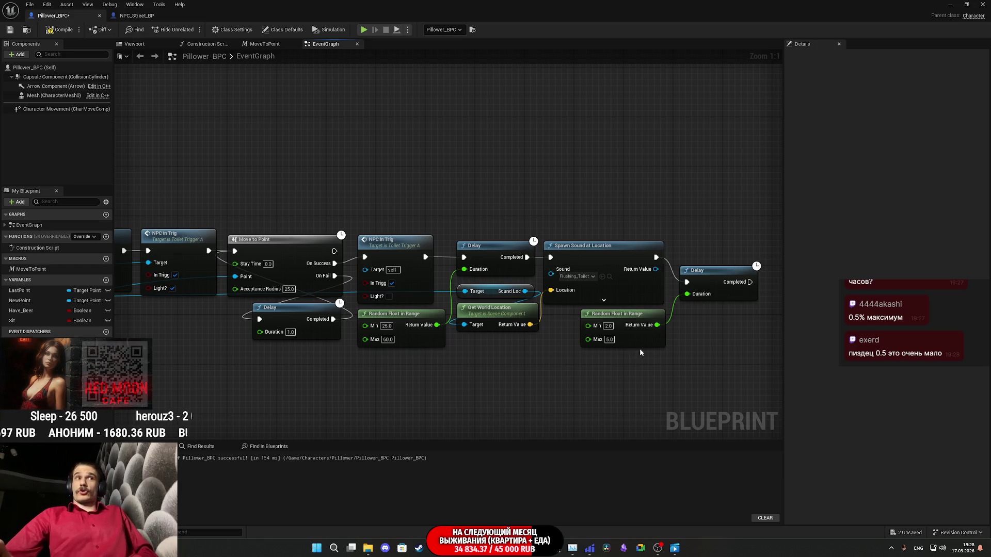
# - Line up the final 2–5 s Delay with Spawn Sound at Location
pyautogui.moveTo(674, 364); pyautogui.dragTo(523, 366)
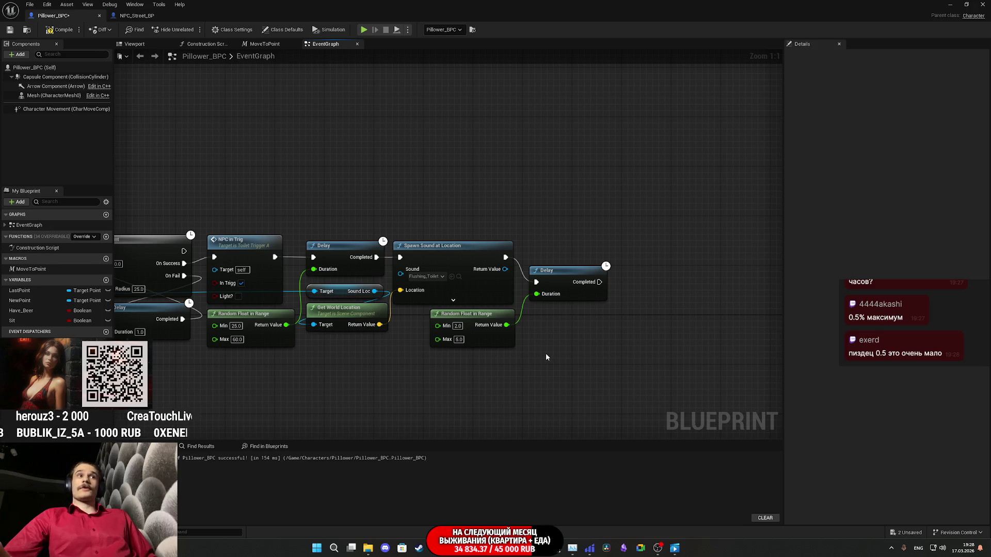
pyautogui.moveTo(546, 357); pyautogui.dragTo(502, 356)
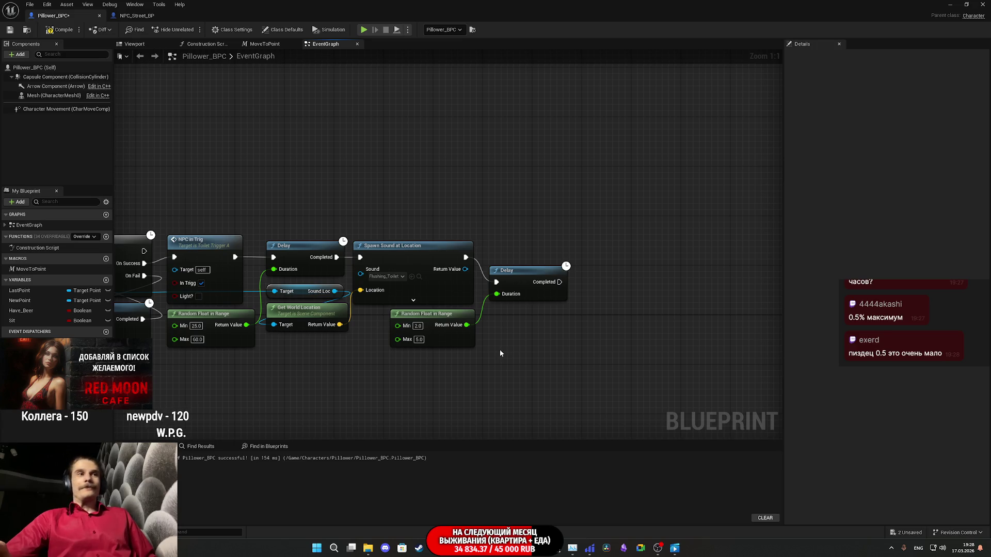
pyautogui.moveTo(522, 270); pyautogui.dragTo(522, 247)
# - Compile Pillower_BPC and pan its chain to check Move to Point, NPC in Trig and the Delays
pyautogui.click(529, 311)
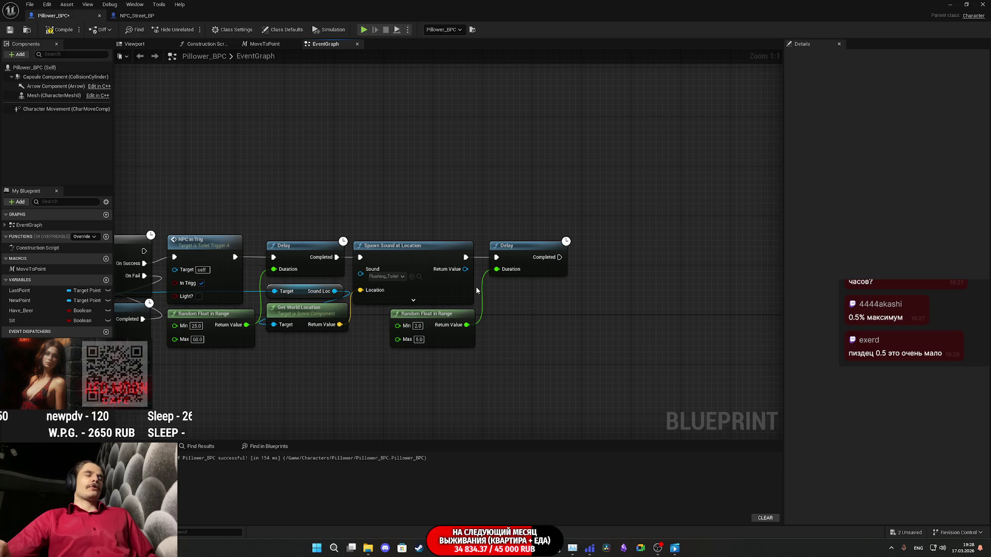
pyautogui.click(60, 30)
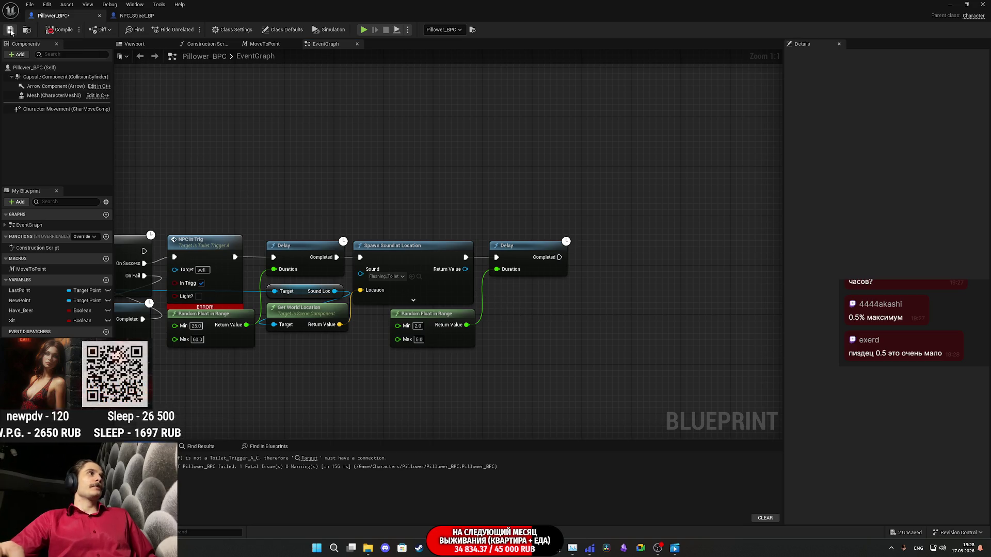
pyautogui.moveTo(185, 332); pyautogui.dragTo(558, 322)
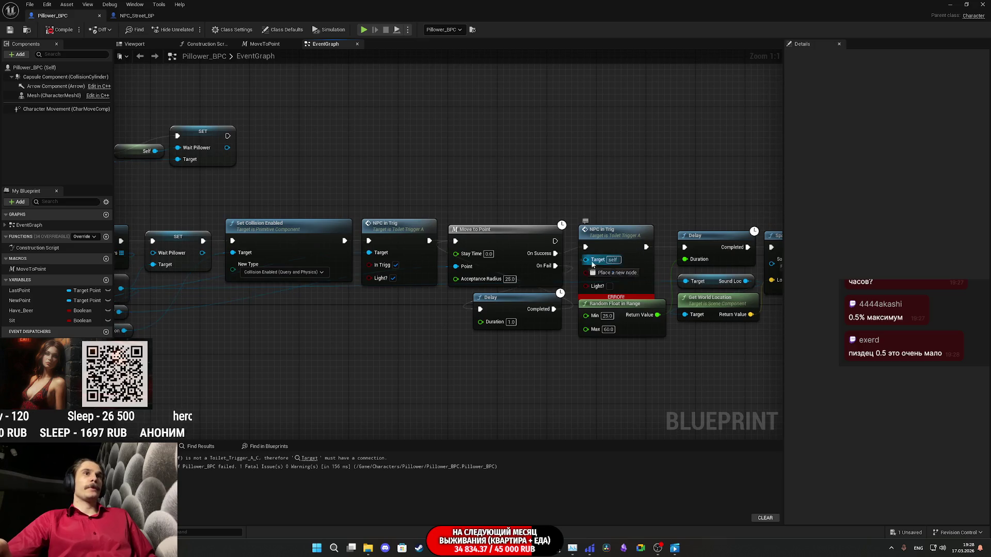
pyautogui.moveTo(185, 333); pyautogui.dragTo(382, 327)
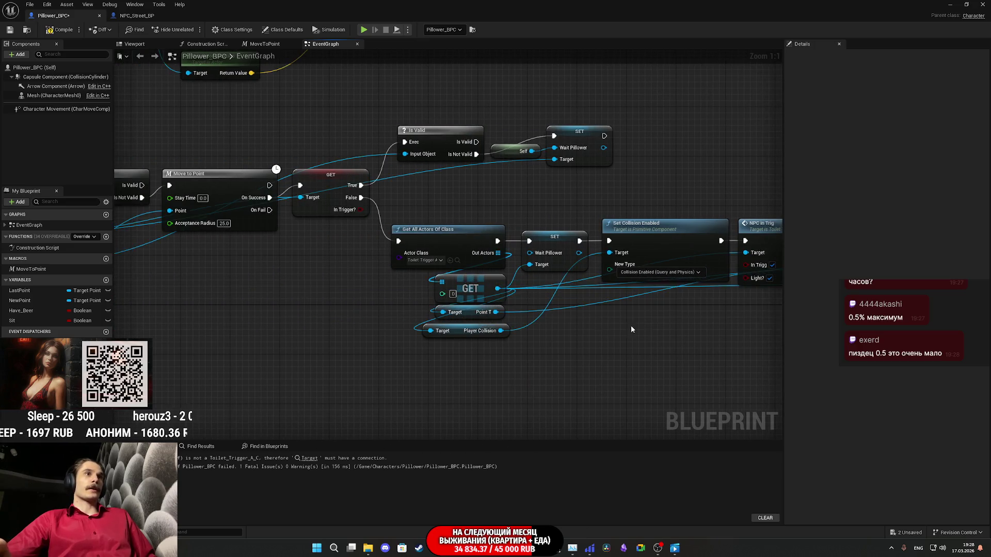
pyautogui.moveTo(630, 325); pyautogui.dragTo(744, 417)
pyautogui.moveTo(291, 358); pyautogui.dragTo(242, 353)
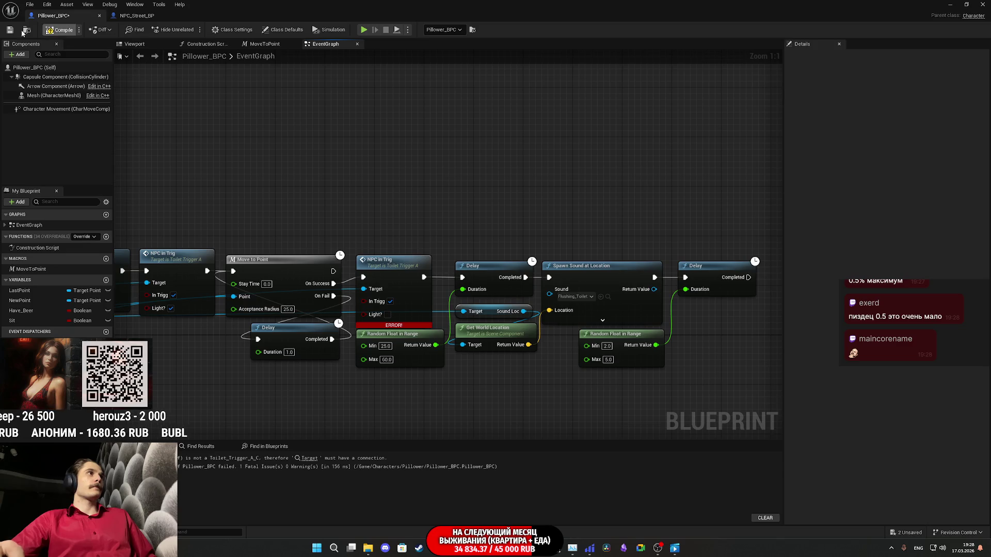
# - Compare the nodes after NPC_Street_BP's flushing sound with Pillower_BPC's graph, ending back in Pillower_BPC
pyautogui.click(137, 16)
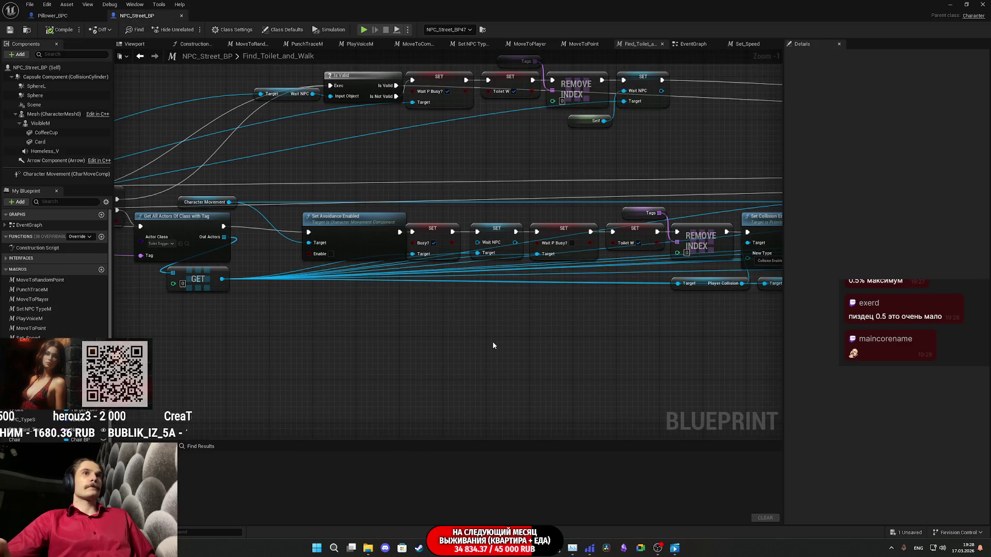
pyautogui.moveTo(566, 331)
pyautogui.mouseDown()
pyautogui.moveTo(200, 327)
pyautogui.moveTo(176, 342)
pyautogui.moveTo(642, 387)
pyautogui.moveTo(990, 399)
pyautogui.moveTo(656, 314)
pyautogui.moveTo(490, 305)
pyautogui.moveTo(717, 349)
pyautogui.moveTo(760, 347)
pyautogui.moveTo(379, 320)
pyautogui.moveTo(314, 325)
pyautogui.moveTo(257, 345)
pyautogui.moveTo(52, 352)
pyautogui.mouseUp()
pyautogui.moveTo(495, 310); pyautogui.dragTo(405, 326)
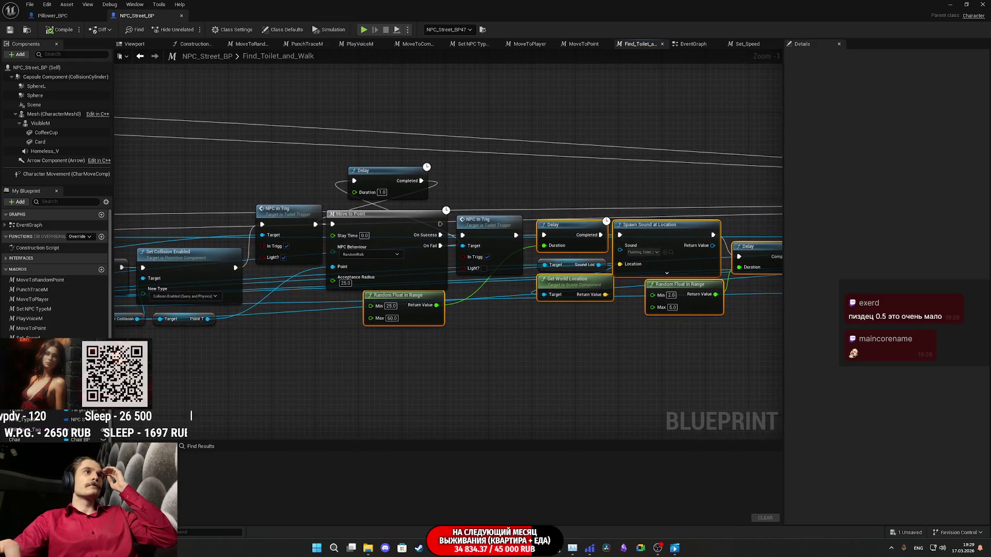
pyautogui.click(71, 17)
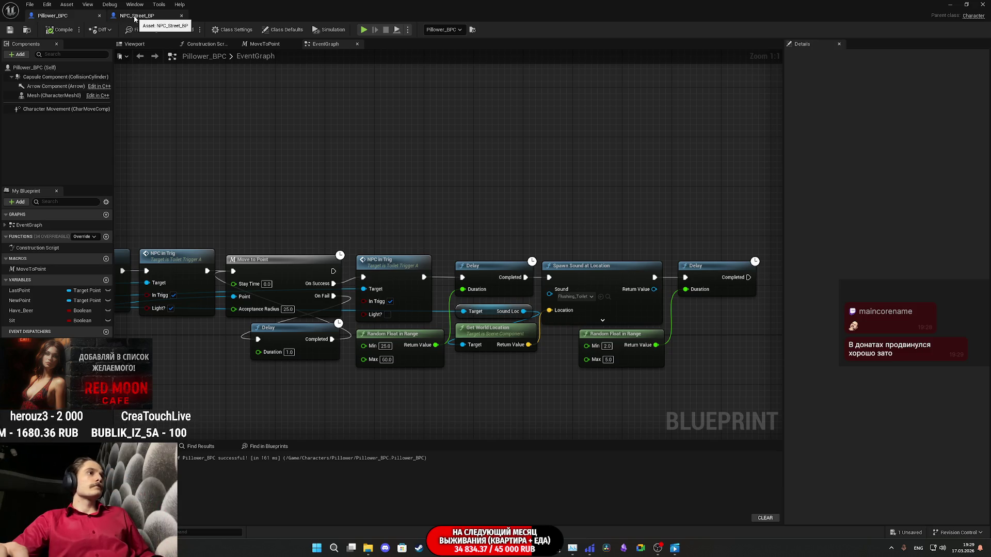
pyautogui.click(135, 17)
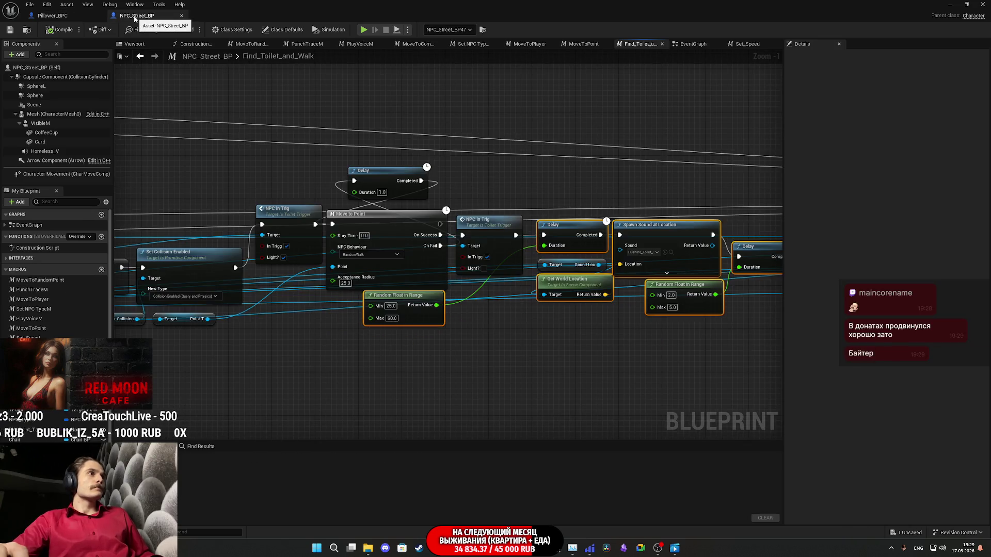
pyautogui.hotkey('ctrl', 'Tab')
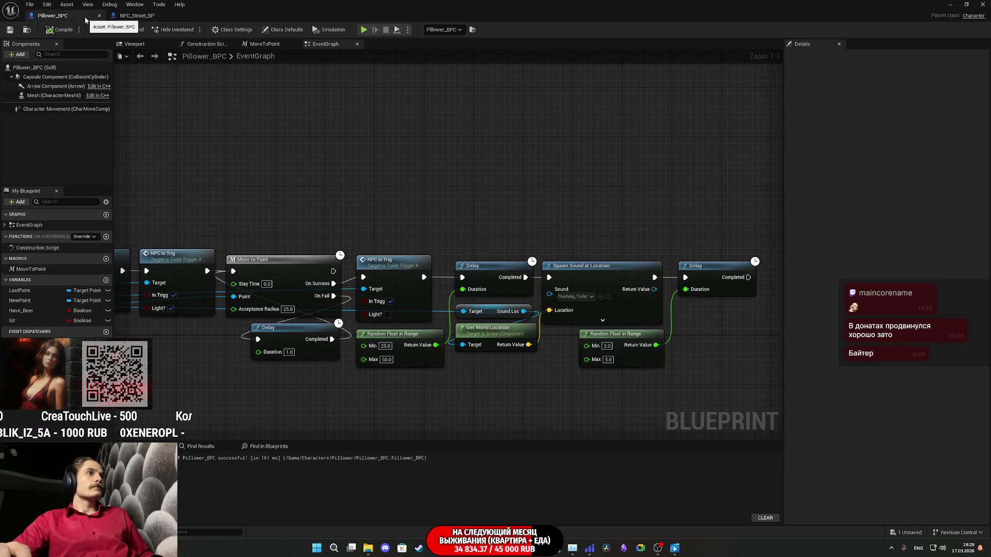
pyautogui.click(141, 17)
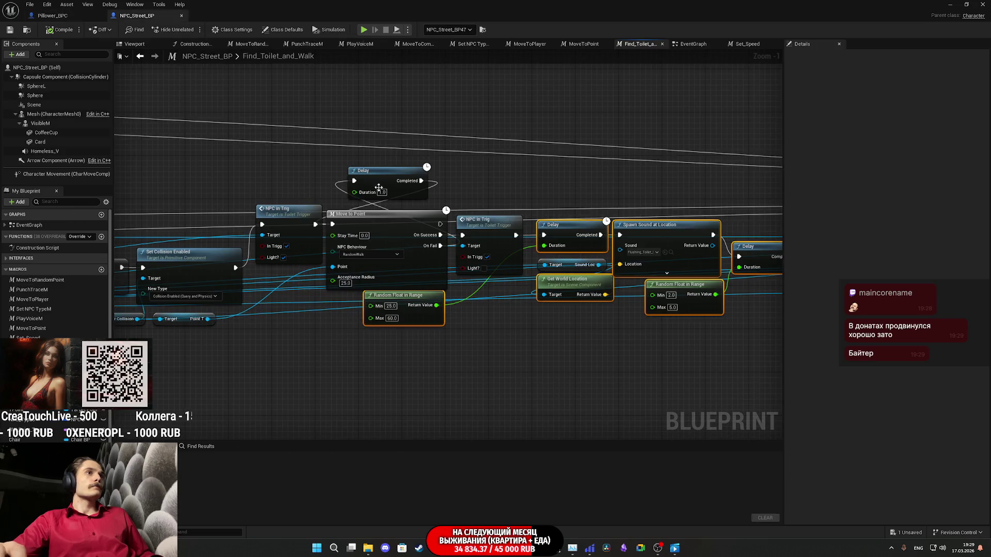
pyautogui.moveTo(489, 363); pyautogui.dragTo(182, 357)
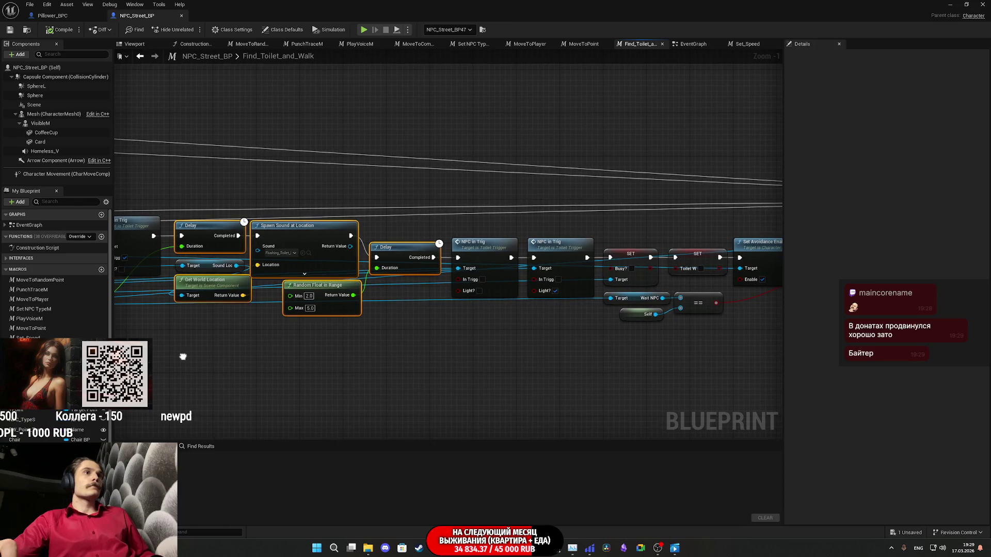
pyautogui.click(53, 16)
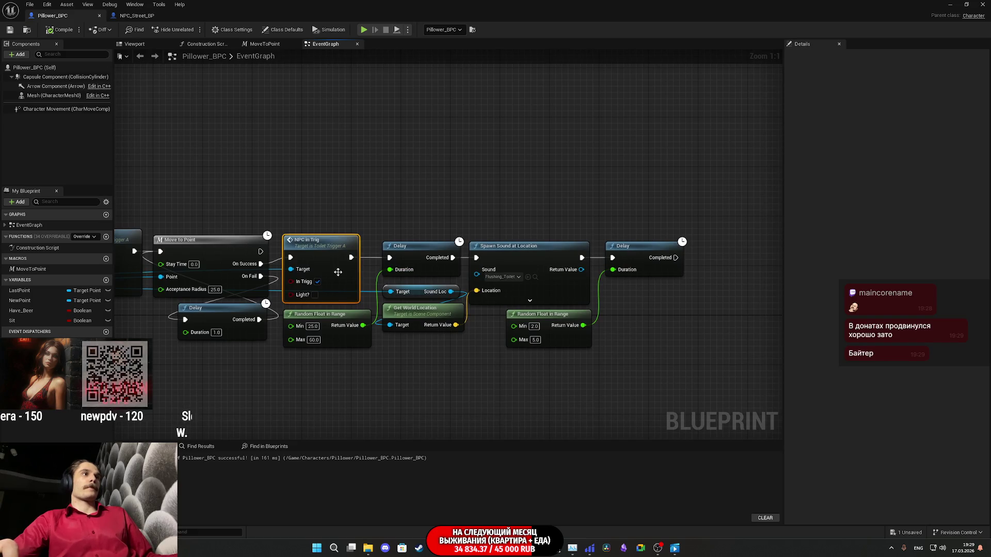
# - Paste two NPC in Trig nodes and wire the last Delay's Completed through both in sequence
pyautogui.hotkey('ctrl', 'v')
pyautogui.hotkey('ctrl', 'v')
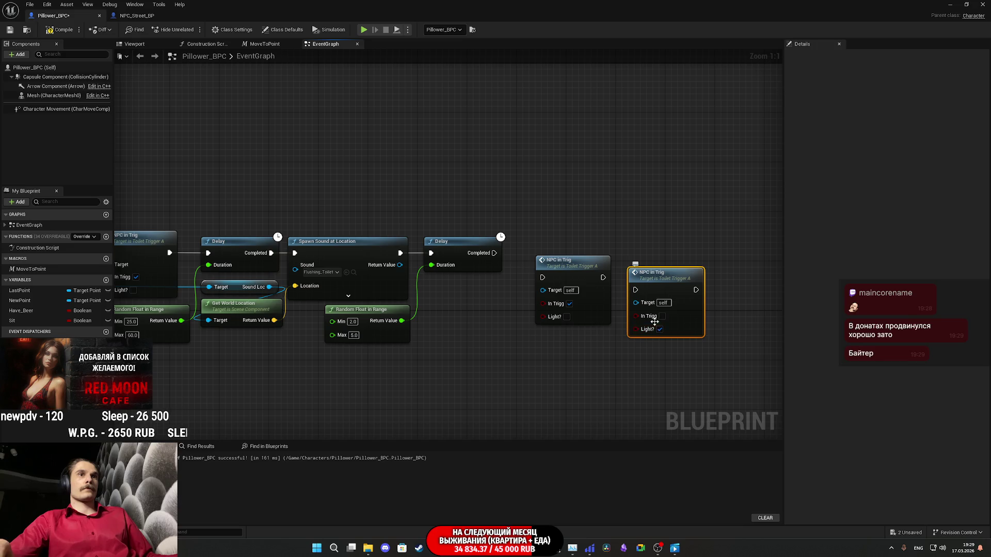
pyautogui.moveTo(602, 281); pyautogui.dragTo(636, 292)
pyautogui.moveTo(542, 277); pyautogui.dragTo(494, 253)
pyautogui.moveTo(567, 261); pyautogui.dragTo(543, 236)
pyautogui.moveTo(645, 287); pyautogui.dragTo(613, 250)
# - Save the Pillower_BPC blueprint with the finished toilet chain
pyautogui.scroll(-3, 583, 346)
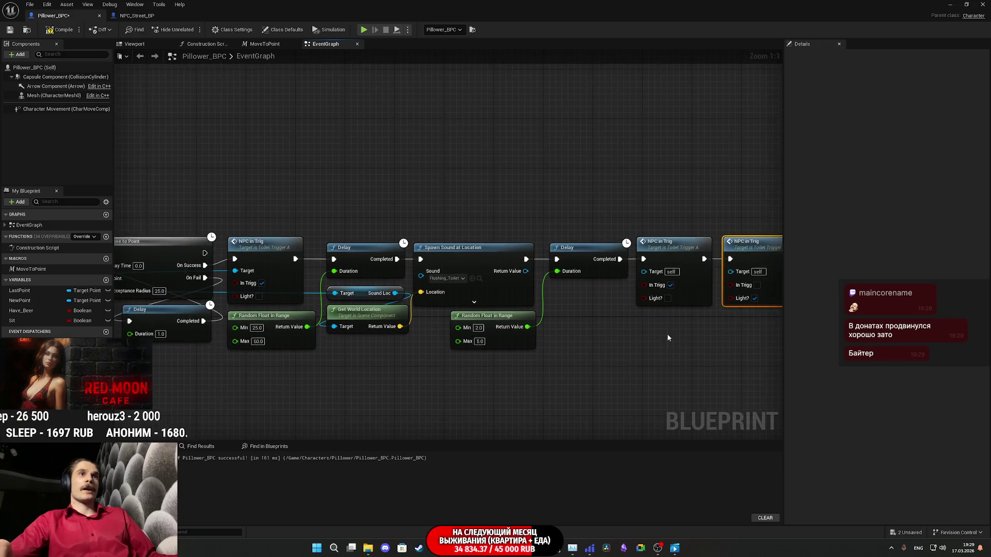
pyautogui.moveTo(717, 292)
pyautogui.mouseDown()
pyautogui.moveTo(776, 335)
pyautogui.moveTo(800, 330)
pyautogui.moveTo(501, 291)
pyautogui.mouseUp()
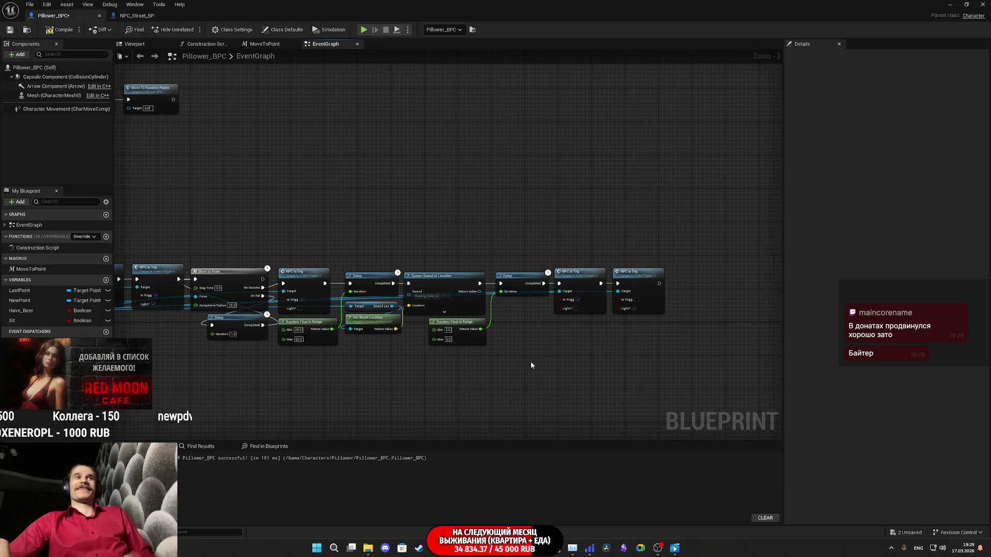
pyautogui.scroll(3, 540, 348)
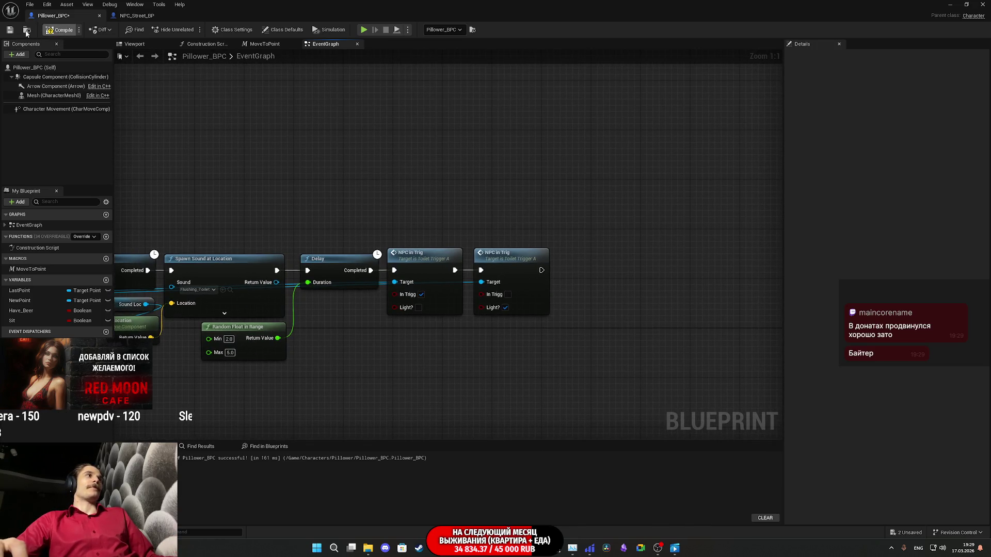
pyautogui.click(10, 31)
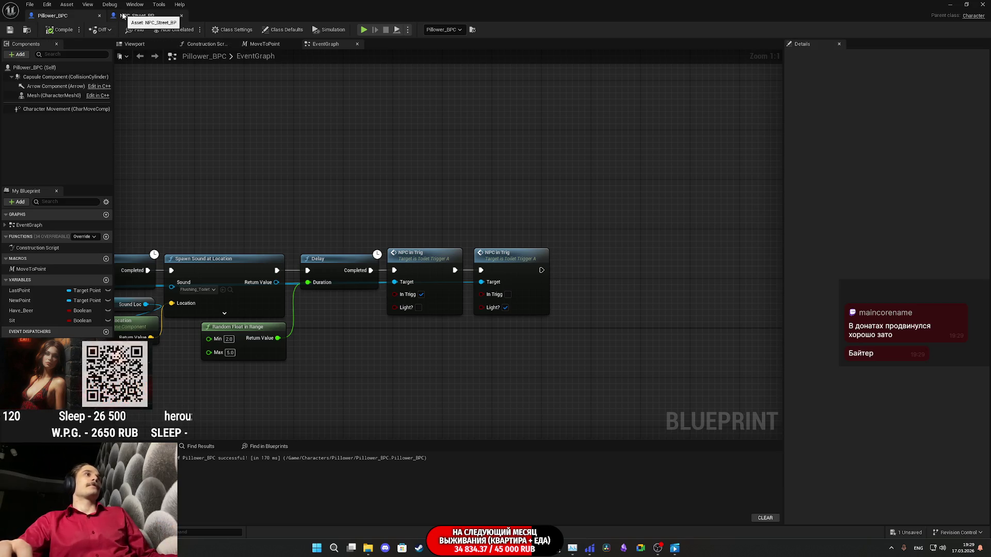
# - Pan through NPC_Street_BP's Find_Toilet_and_Walk chain from the Branch to the Outputs node
pyautogui.click(124, 17)
pyautogui.moveTo(407, 334); pyautogui.dragTo(298, 325)
pyautogui.scroll(1, 534, 341)
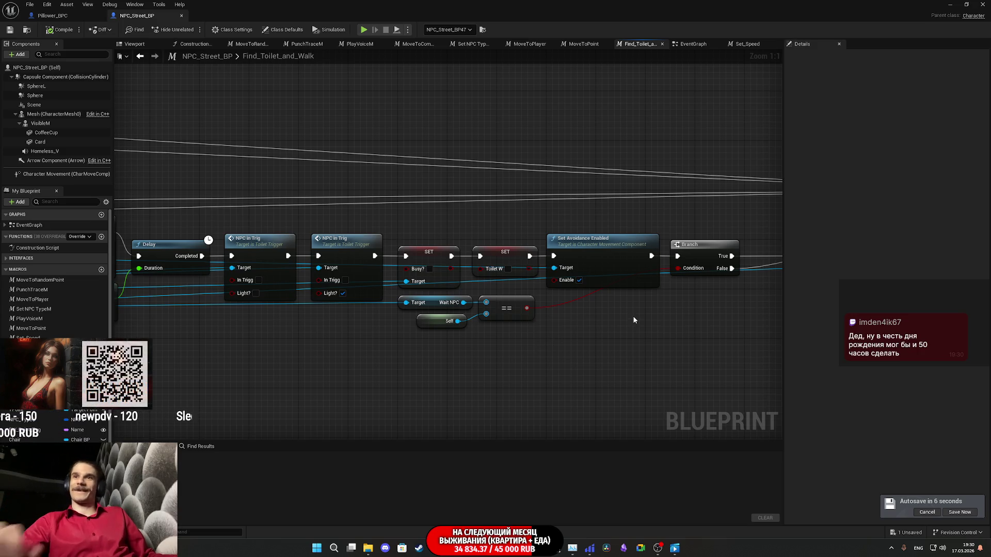
pyautogui.moveTo(634, 320); pyautogui.dragTo(408, 349)
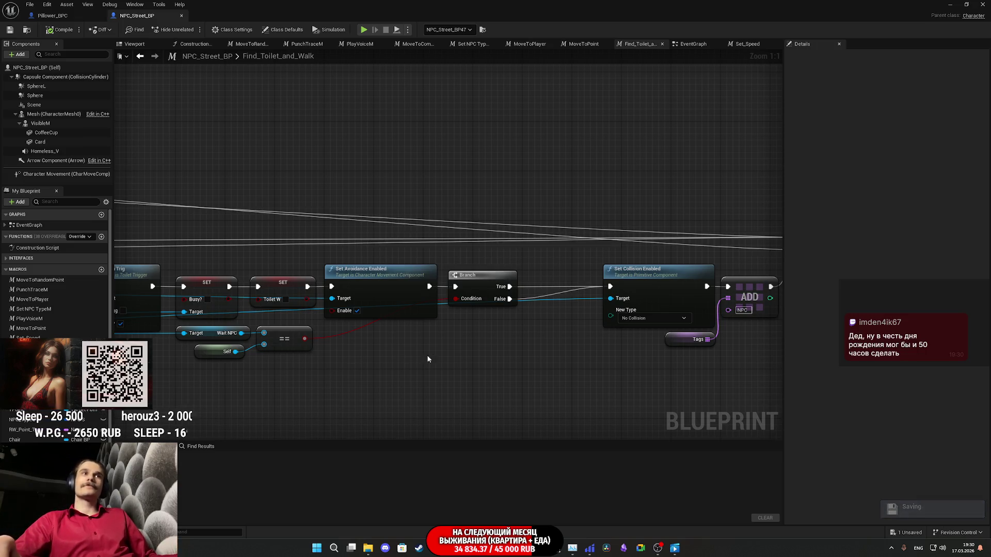
pyautogui.moveTo(592, 355)
pyautogui.mouseDown()
pyautogui.moveTo(381, 354)
pyautogui.moveTo(538, 304)
pyautogui.mouseUp()
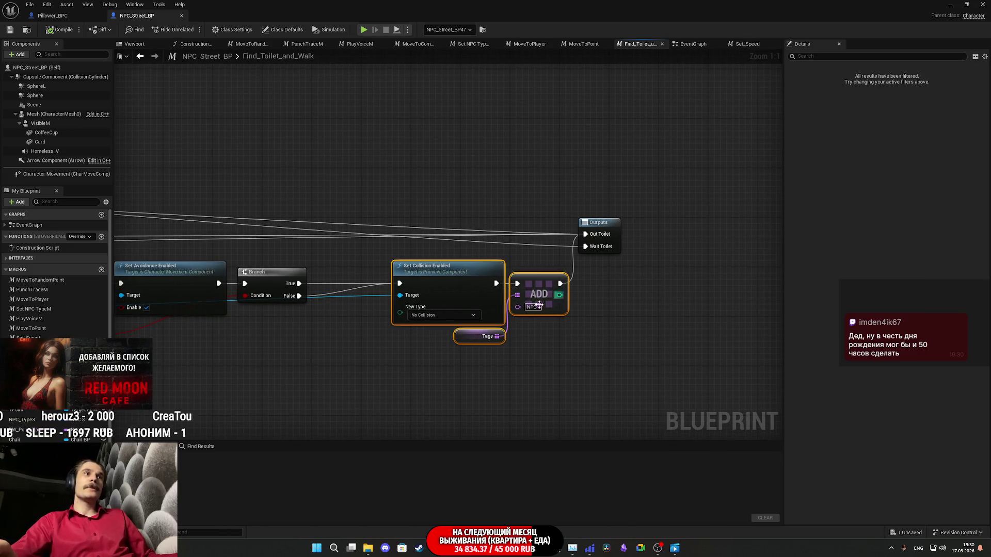
pyautogui.moveTo(301, 343); pyautogui.dragTo(661, 315)
pyautogui.moveTo(593, 336); pyautogui.dragTo(670, 324)
pyautogui.moveTo(526, 335); pyautogui.dragTo(617, 345)
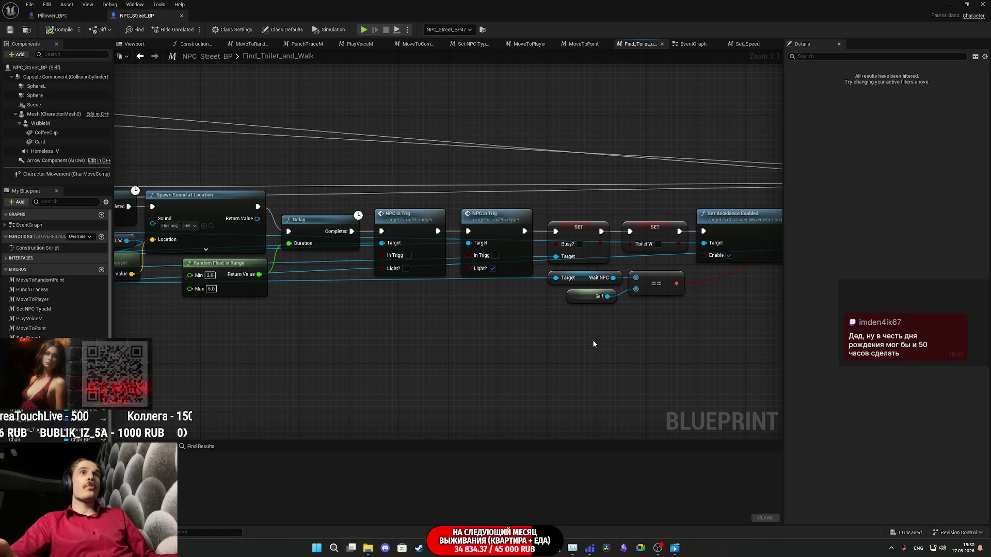
# - Shift the Set Collision Enabled, ADD and Tags nodes left, closer to the Branch
pyautogui.moveTo(590, 341)
pyautogui.mouseDown()
pyautogui.moveTo(456, 358)
pyautogui.moveTo(229, 358)
pyautogui.moveTo(383, 347)
pyautogui.moveTo(542, 361)
pyautogui.moveTo(273, 368)
pyautogui.mouseUp()
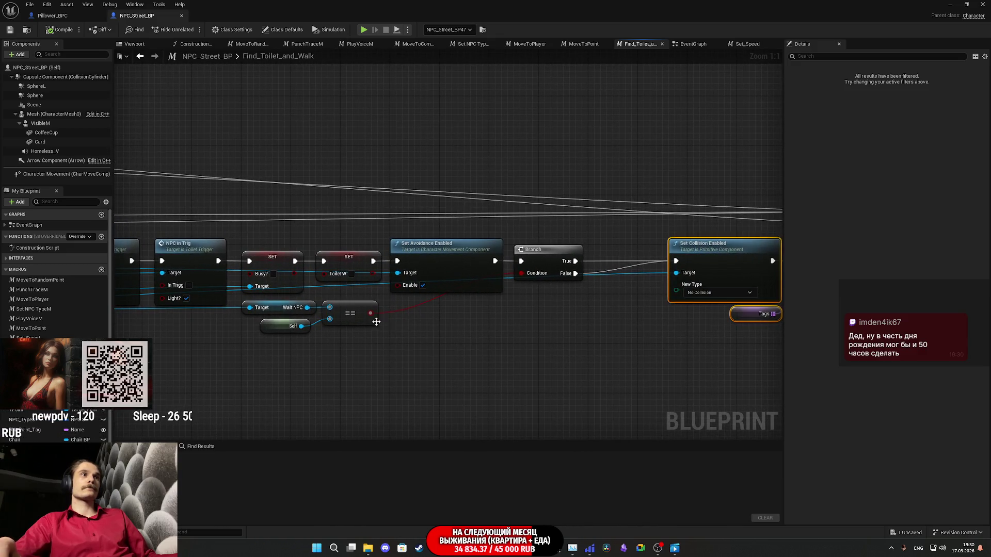
pyautogui.moveTo(345, 359); pyautogui.dragTo(640, 351)
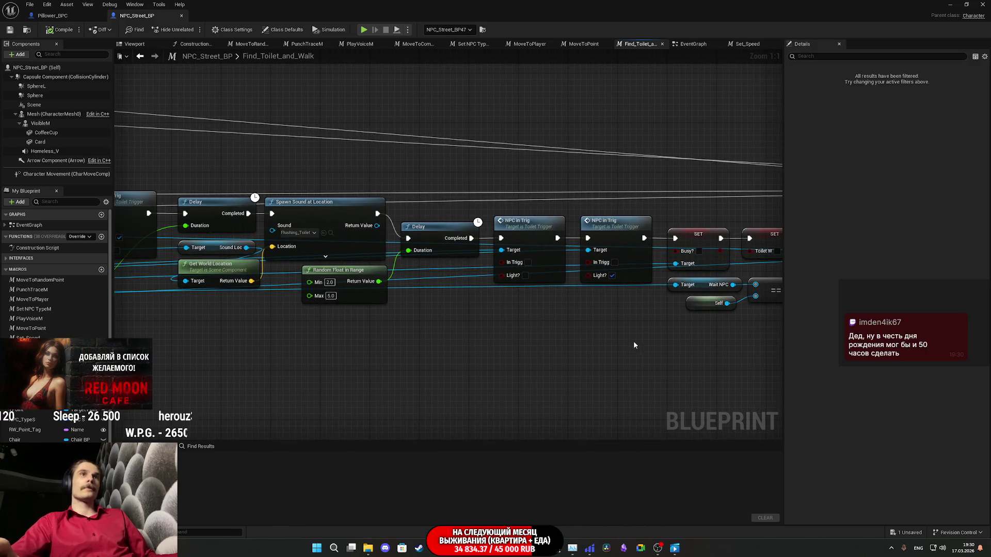
pyautogui.scroll(-3, 611, 338)
pyautogui.moveTo(612, 338)
pyautogui.mouseDown()
pyautogui.moveTo(723, 342)
pyautogui.moveTo(433, 341)
pyautogui.mouseUp()
pyautogui.scroll(2, 538, 330)
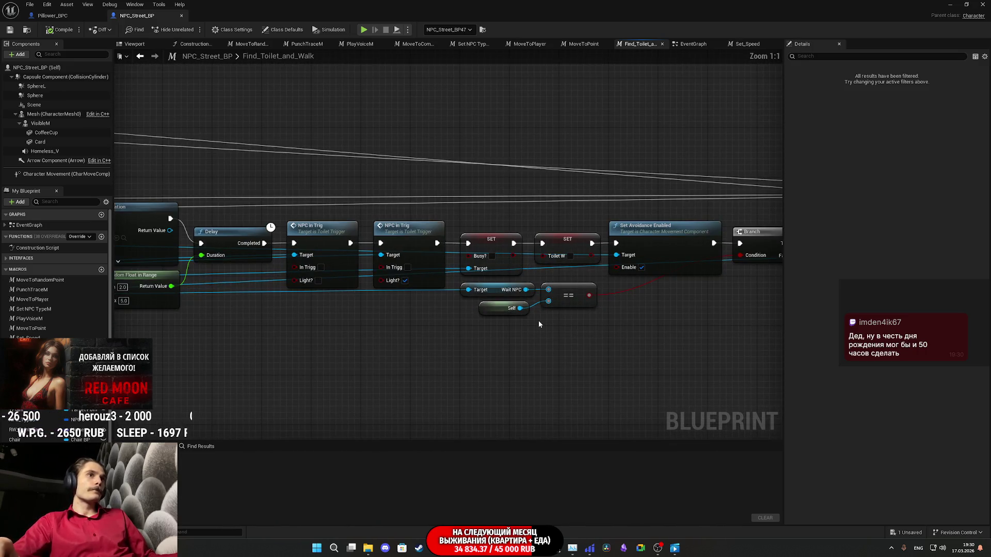
pyautogui.scroll(1, 537, 320)
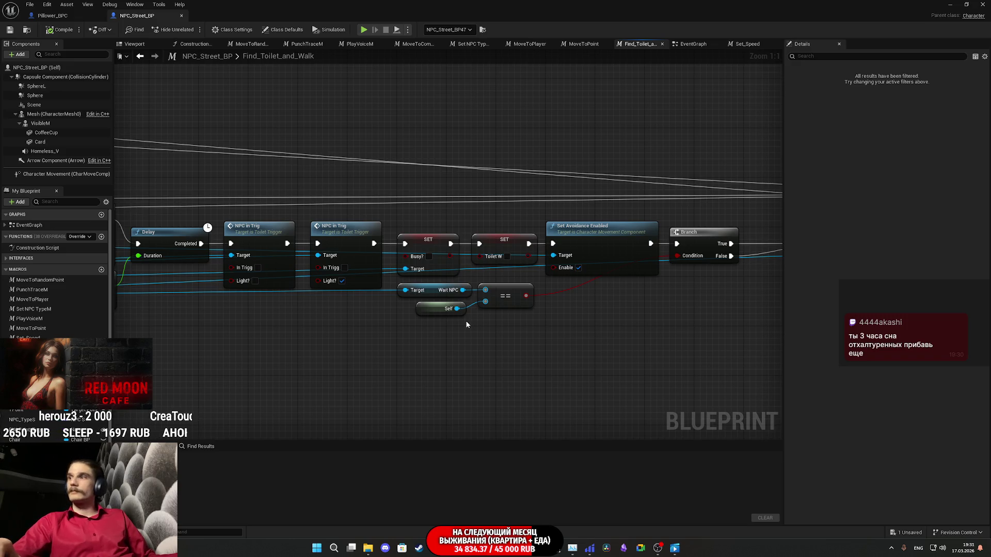
pyautogui.moveTo(493, 322); pyautogui.dragTo(245, 325)
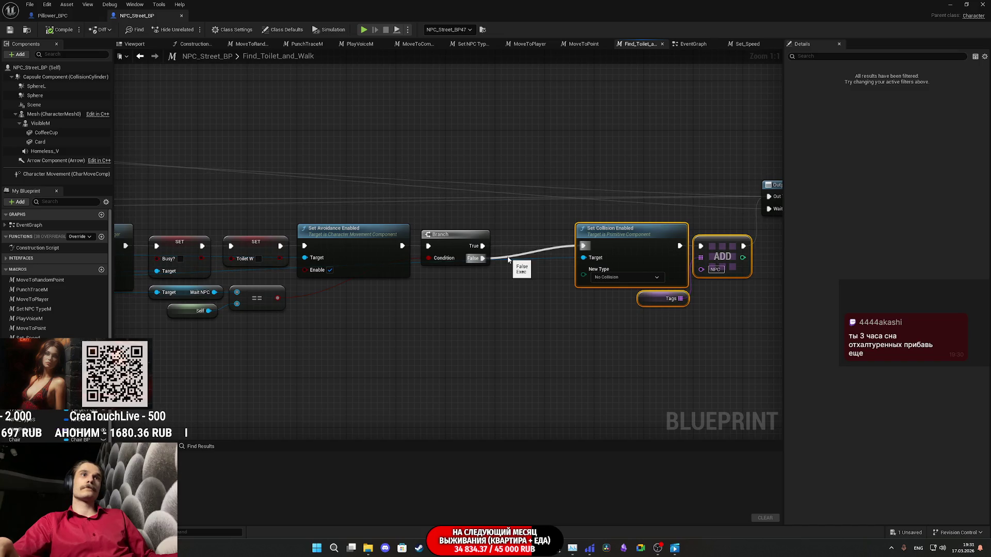
pyautogui.moveTo(626, 259)
pyautogui.mouseDown()
pyautogui.moveTo(643, 281)
pyautogui.moveTo(602, 253)
pyautogui.moveTo(593, 263)
pyautogui.mouseUp()
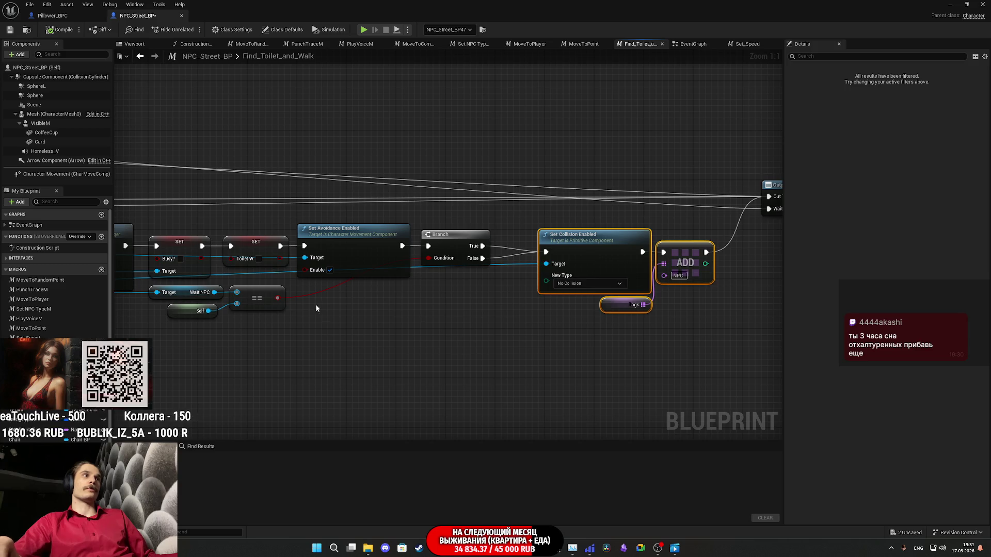